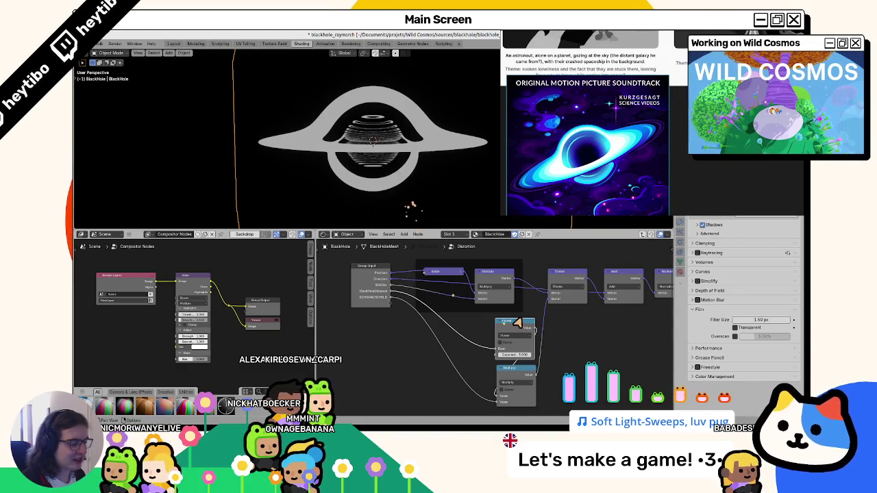
Nudge the Distortion group's Power exponent and Multiply value, then return to the BlackHole tree
left_click_drag(509, 354, 510, 353)
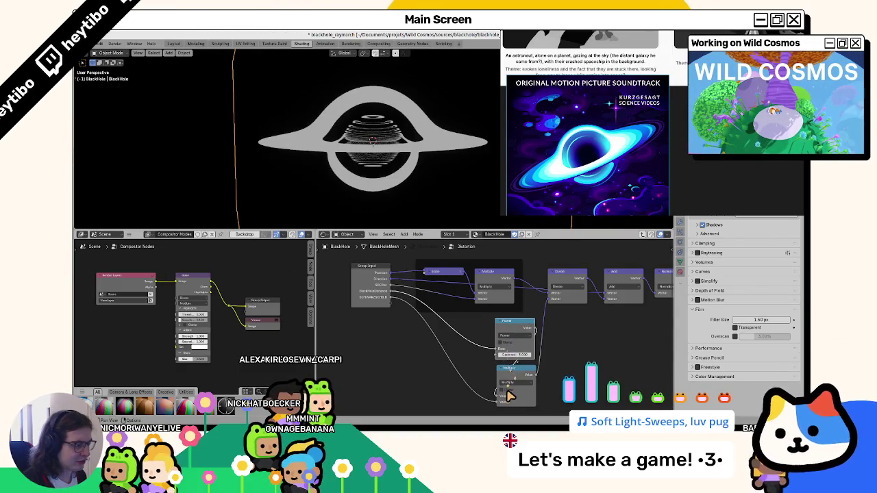
left_click_drag(509, 395, 503, 370)
key("Tab")
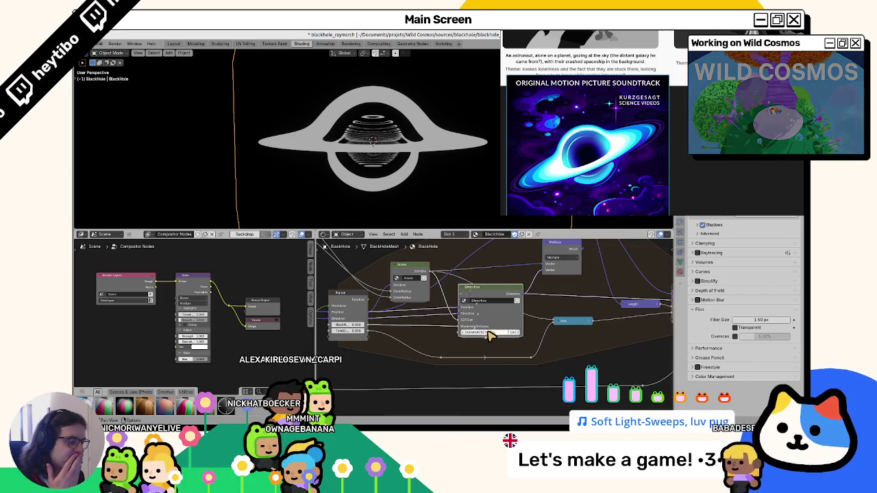
Adjust the Distortion node's bottom input value and view the black hole edge-on
left_click_drag(490, 336, 495, 341)
scroll(409, 172, "up", 3)
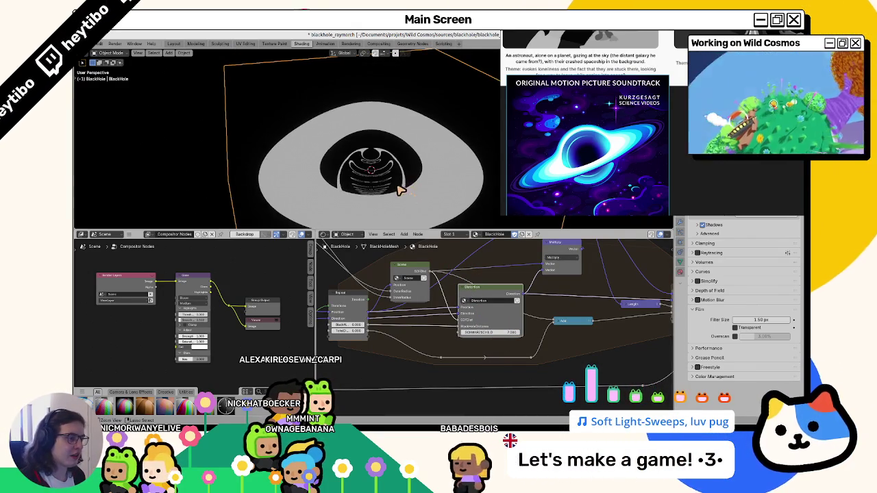
mouse_move(400, 191)
middle_mouse_down()
mouse_move(406, 155)
mouse_move(393, 192)
mouse_move(386, 169)
mouse_move(386, 176)
middle_mouse_up()
scroll(386, 174, "down", 4)
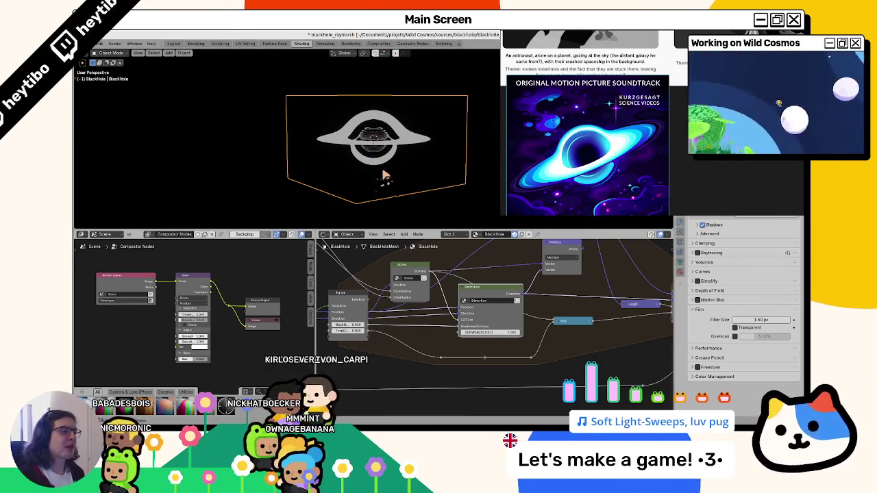
scroll(386, 176, "up", 2)
scroll(376, 168, "up", 2)
scroll(370, 159, "up", 2)
scroll(361, 151, "up", 2)
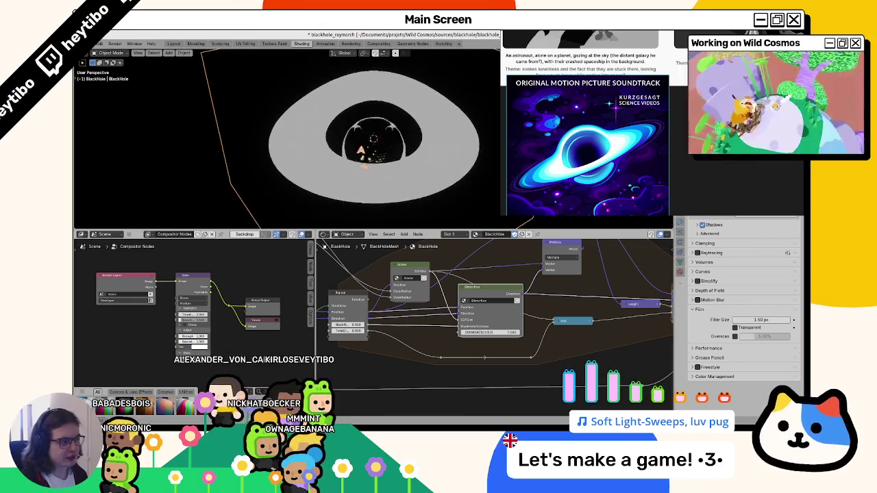
middle_click_drag(361, 151, 362, 122)
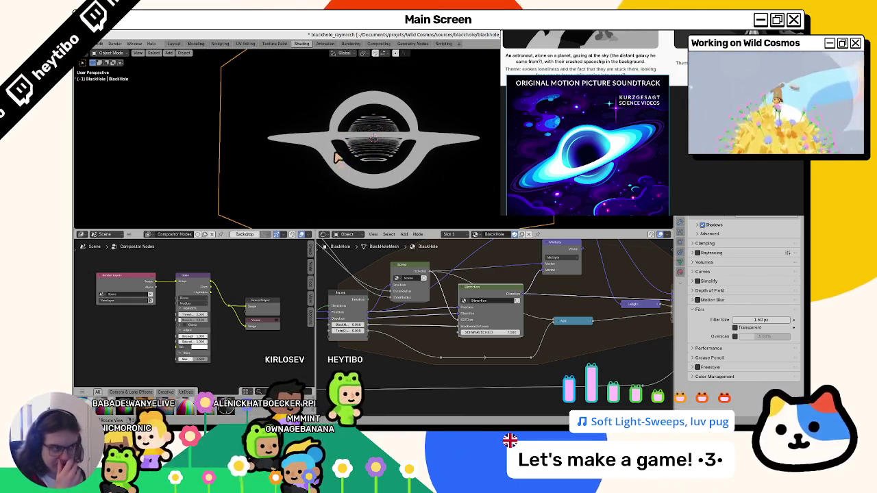
Add a Vector Math Length node linked from the Raycast output, placed right of Raycast
middle_click_drag(379, 304, 415, 329)
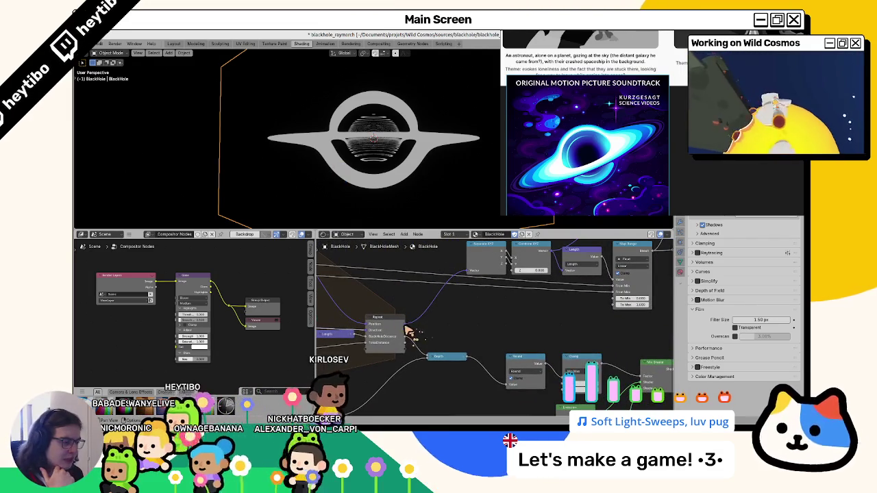
left_click_drag(415, 329, 442, 324)
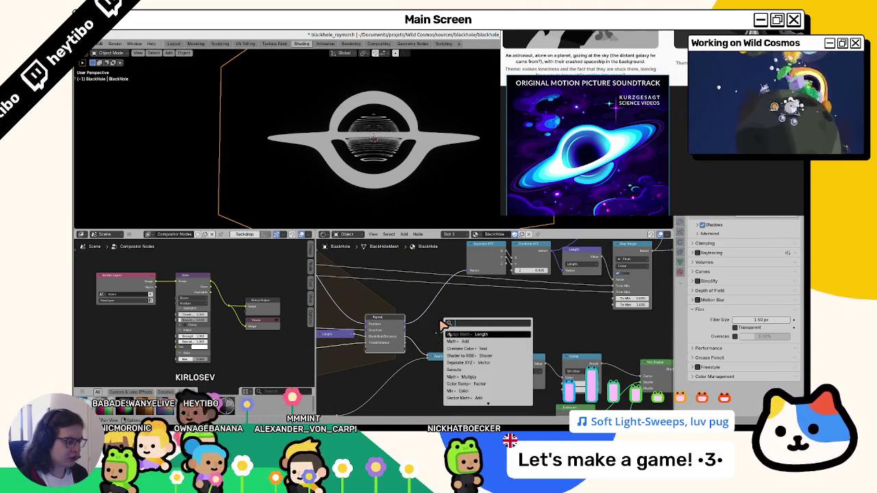
type("lengt")
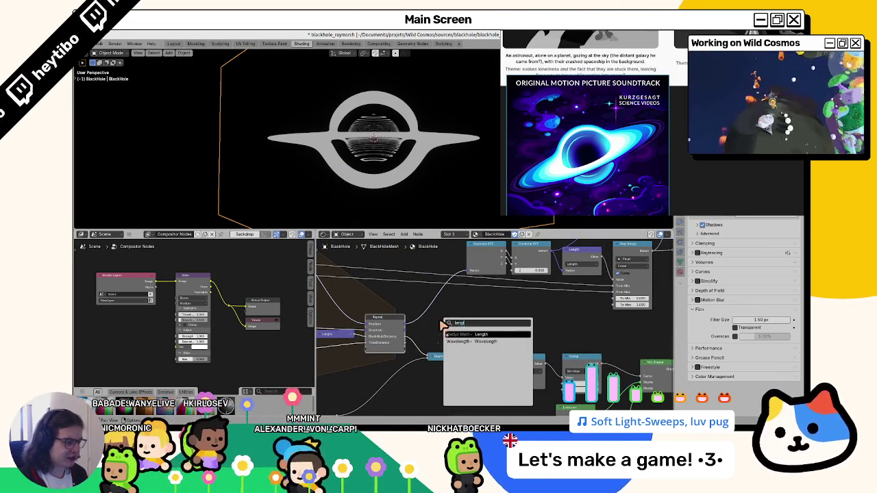
key("Return")
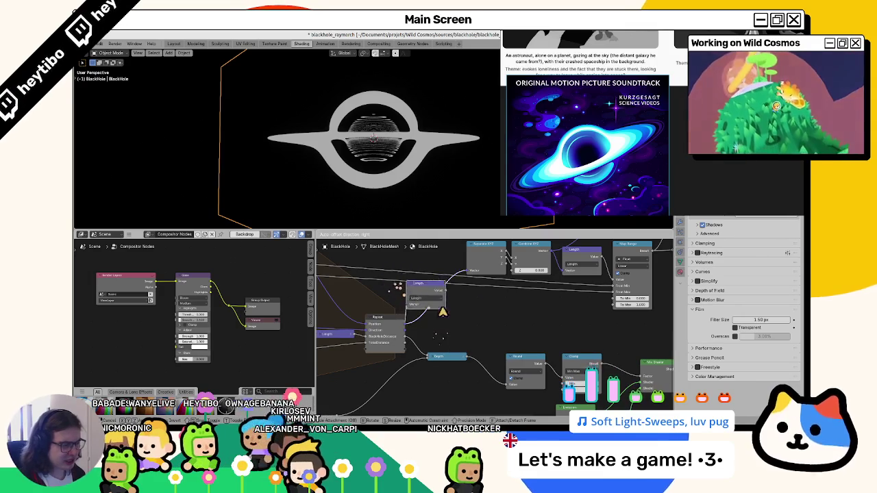
left_click(461, 322)
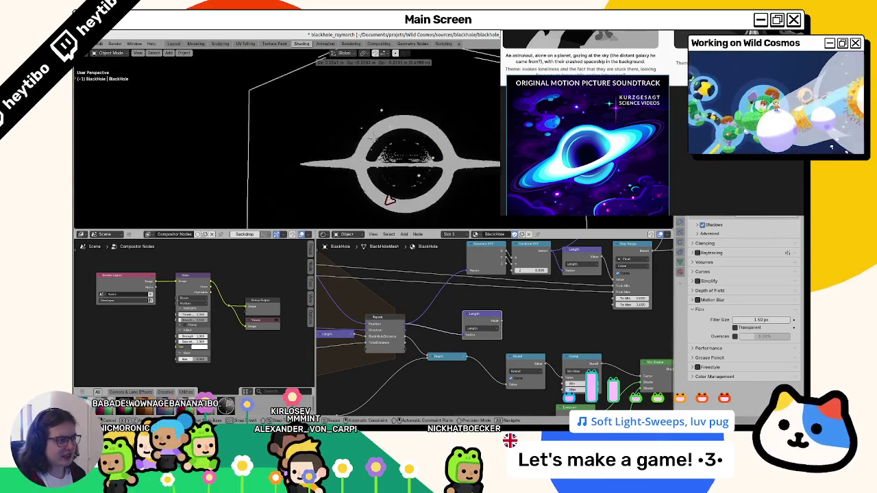
Clear the black hole object's rotation with Alt+R and view it from a new angle
key("alt+r")
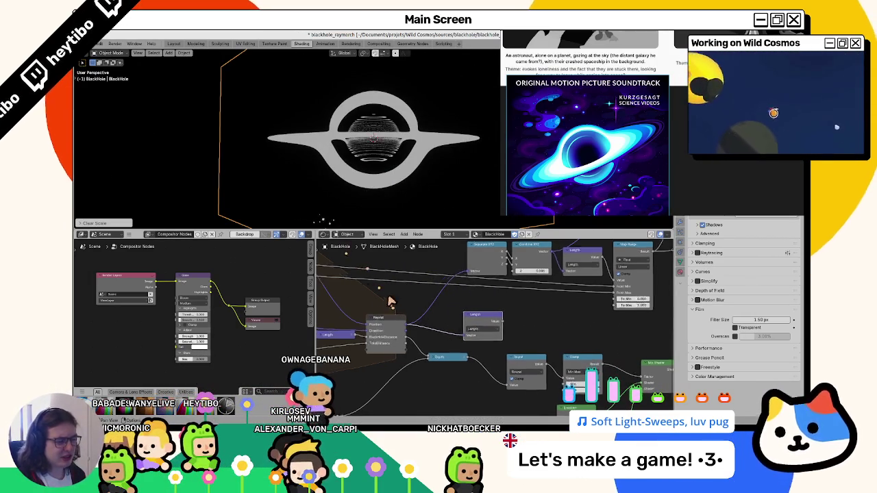
middle_click_drag(411, 322, 389, 309)
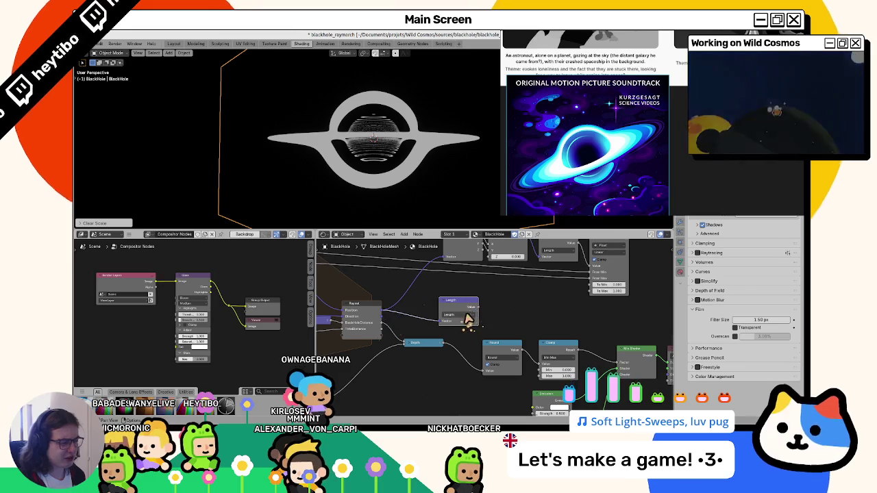
mouse_move(378, 206)
middle_mouse_down()
mouse_move(372, 186)
mouse_move(377, 194)
mouse_move(406, 180)
mouse_move(388, 198)
mouse_move(387, 159)
mouse_move(368, 186)
middle_mouse_up()
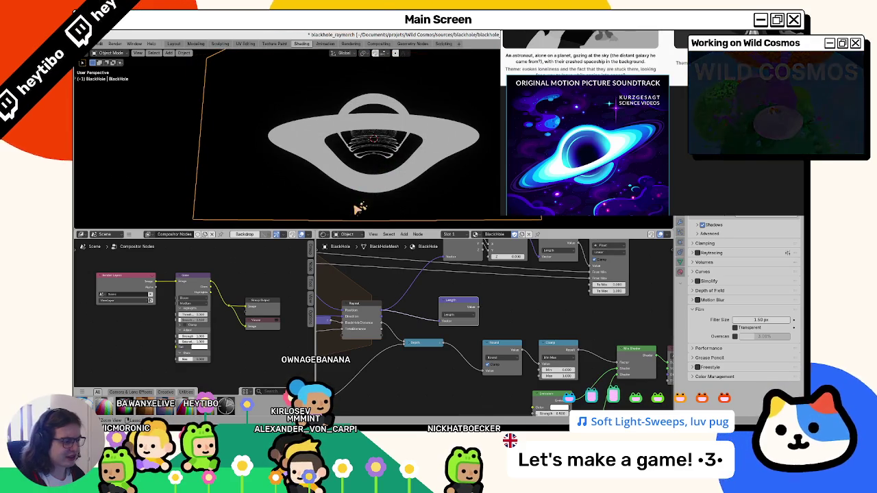
Set the Value node left of Raymarch to 120
middle_click_drag(322, 277, 538, 290)
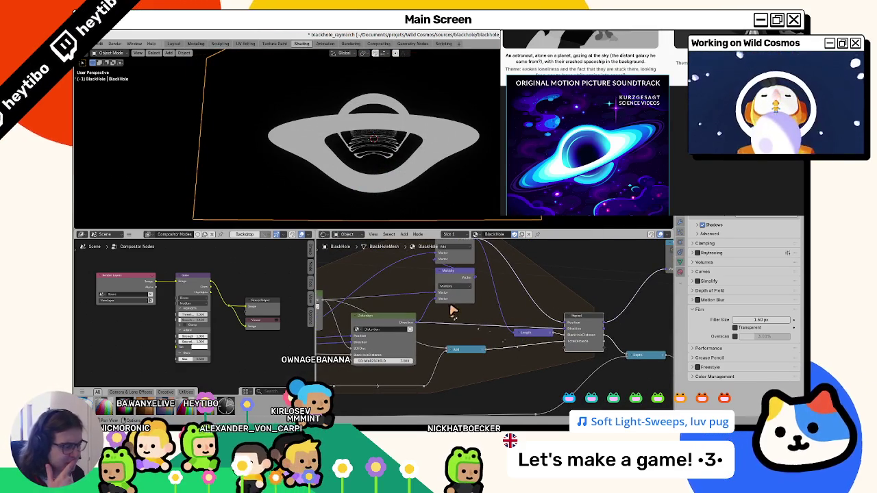
mouse_move(452, 310)
middle_mouse_down()
mouse_move(488, 321)
mouse_move(476, 374)
middle_mouse_up()
middle_click_drag(513, 265, 438, 293)
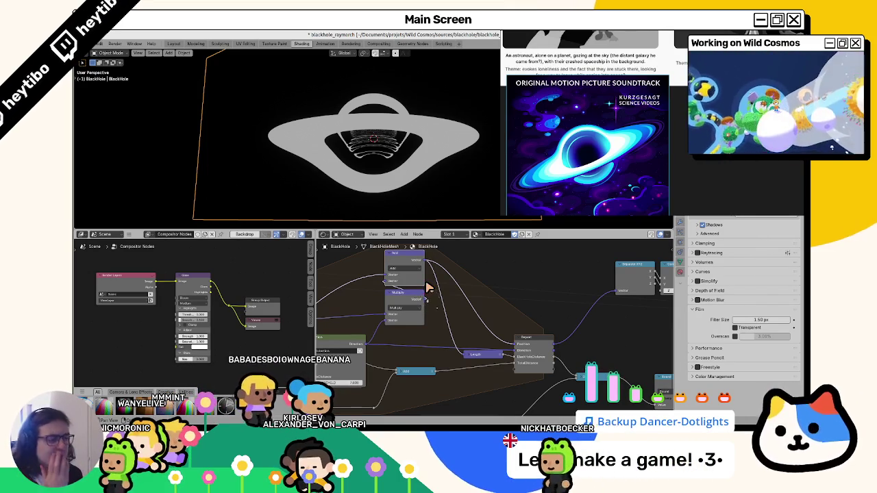
middle_click_drag(428, 287, 303, 265)
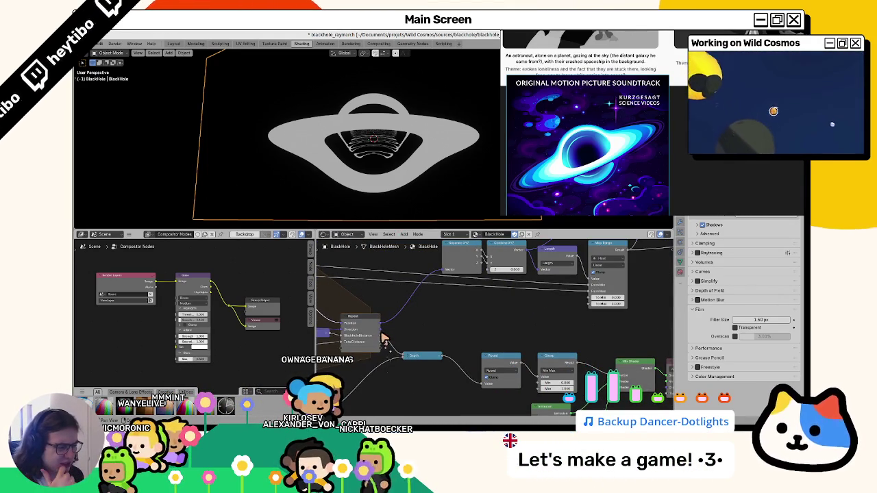
mouse_move(384, 341)
middle_mouse_down()
mouse_move(470, 317)
mouse_move(454, 317)
mouse_move(528, 314)
mouse_move(447, 309)
mouse_move(355, 367)
middle_mouse_up()
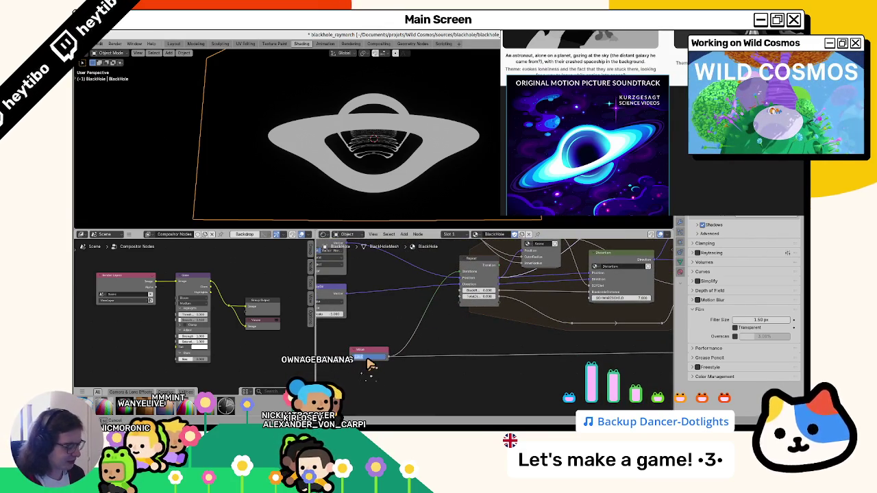
key("Return")
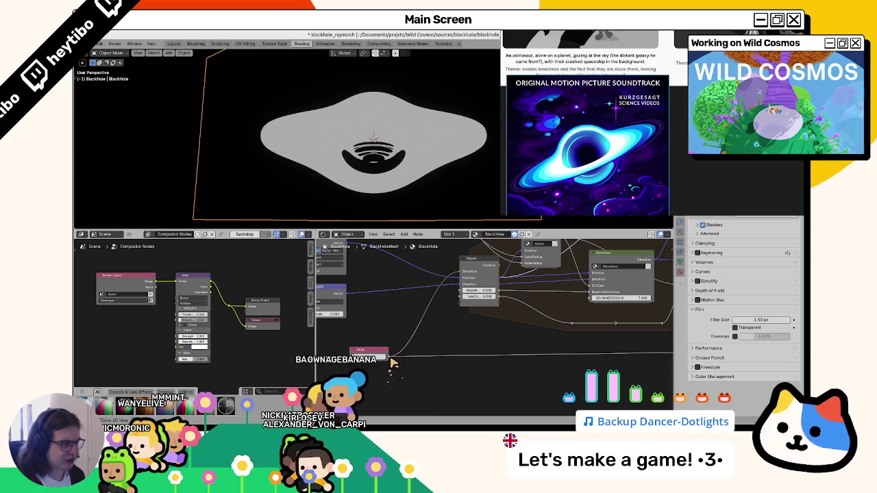
key("Return")
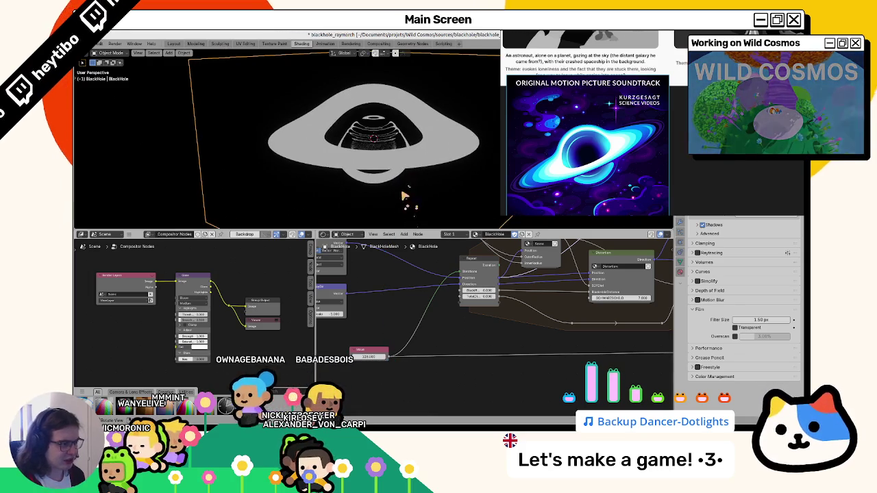
Disconnect the link feeding the Mix Shader, turning the render black
mouse_move(417, 290)
middle_mouse_down()
mouse_move(449, 326)
mouse_move(442, 338)
mouse_move(531, 310)
middle_mouse_up()
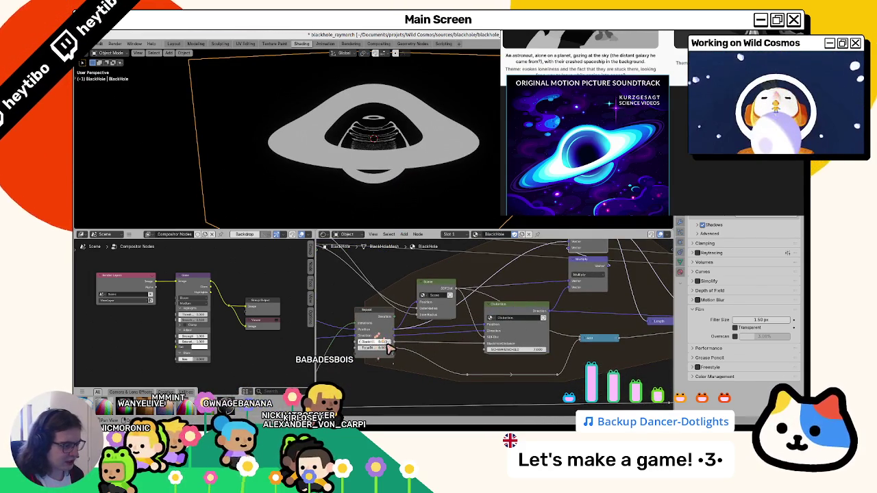
middle_click_drag(395, 358, 352, 336)
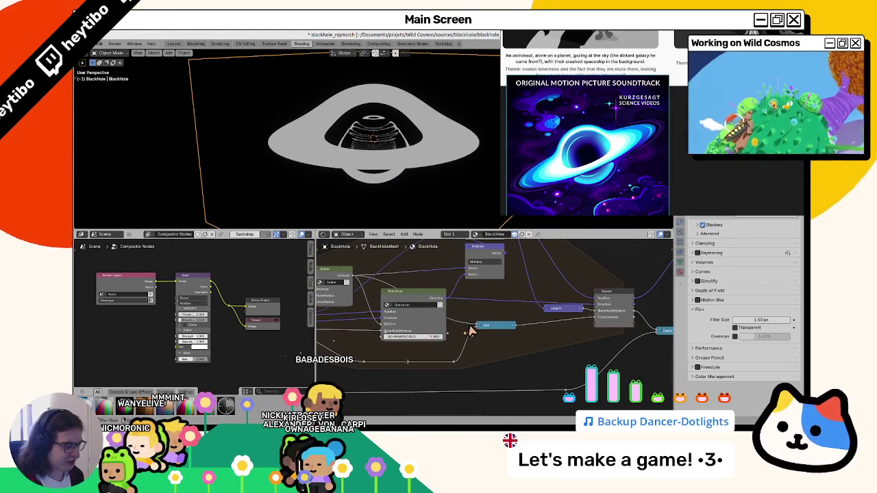
middle_click_drag(472, 332, 336, 339)
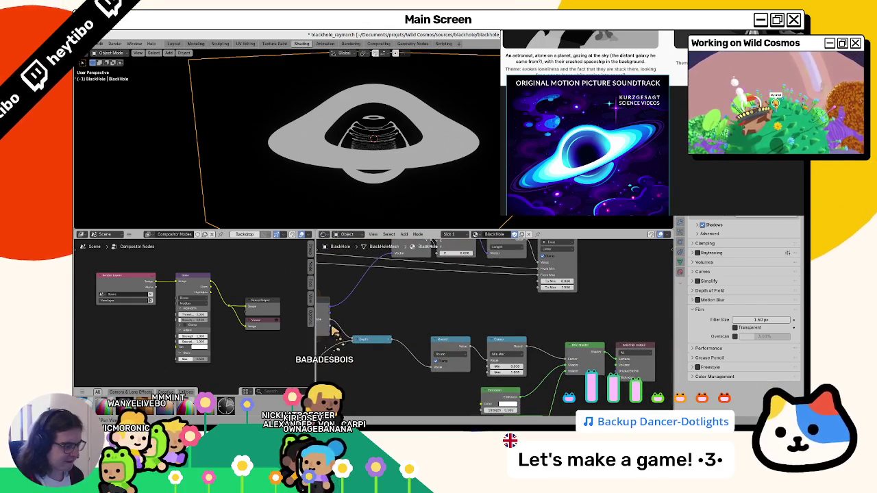
left_click_drag(561, 363, 537, 338)
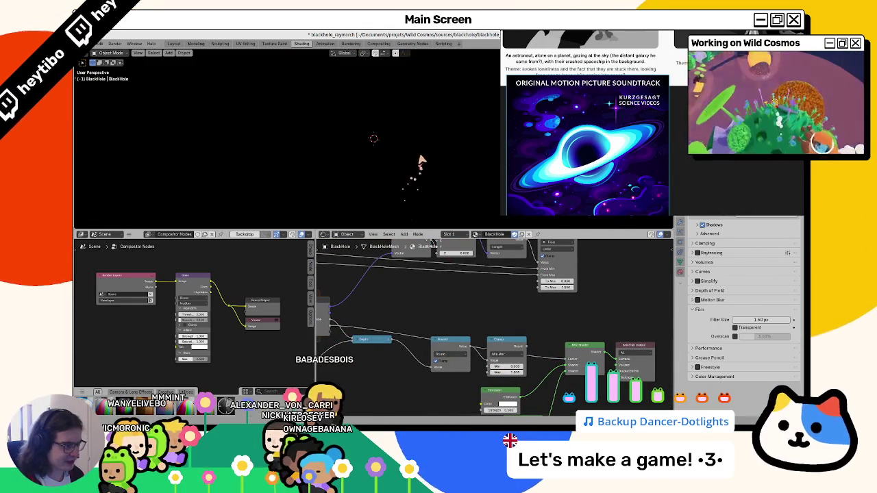
Add a Greater Than math node from a dragged link and wire it into the tree
scroll(422, 288, "down", 1)
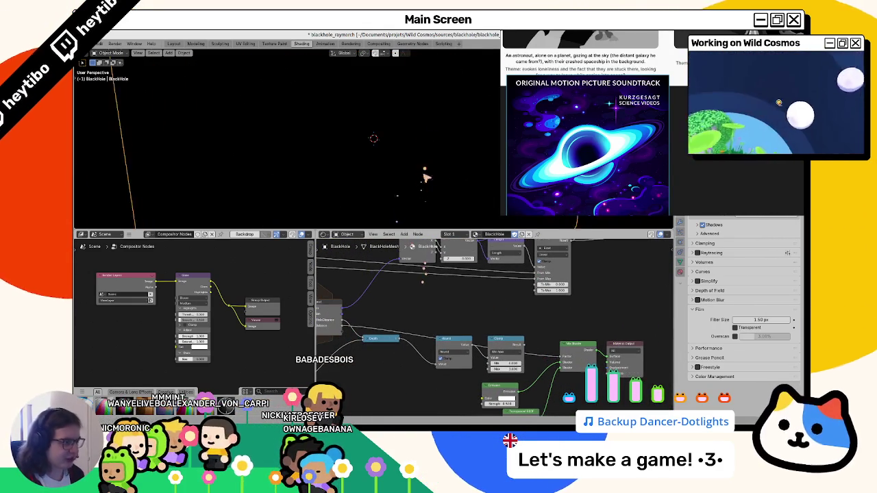
scroll(494, 313, "down", 1)
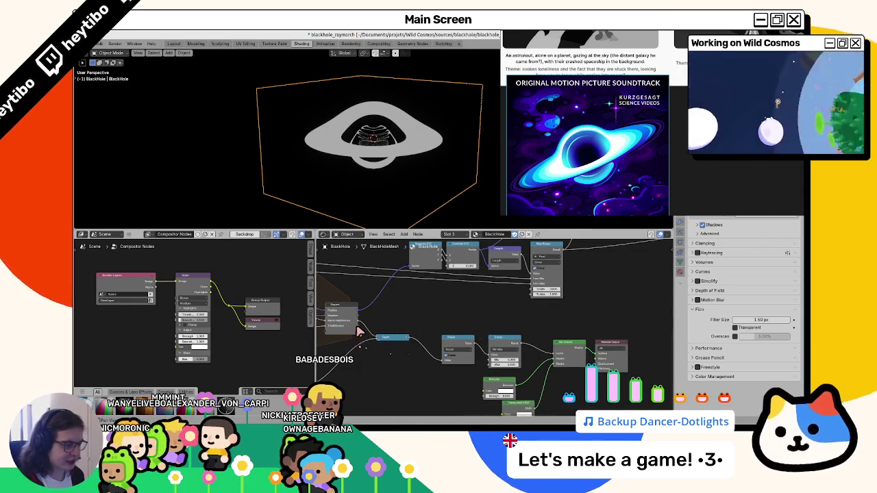
left_click_drag(357, 329, 415, 312)
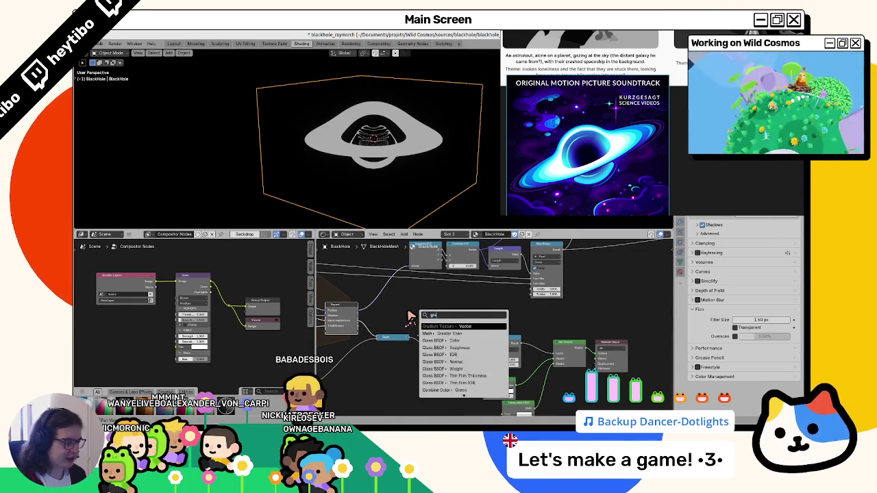
key("Escape")
left_click_drag(358, 329, 392, 312)
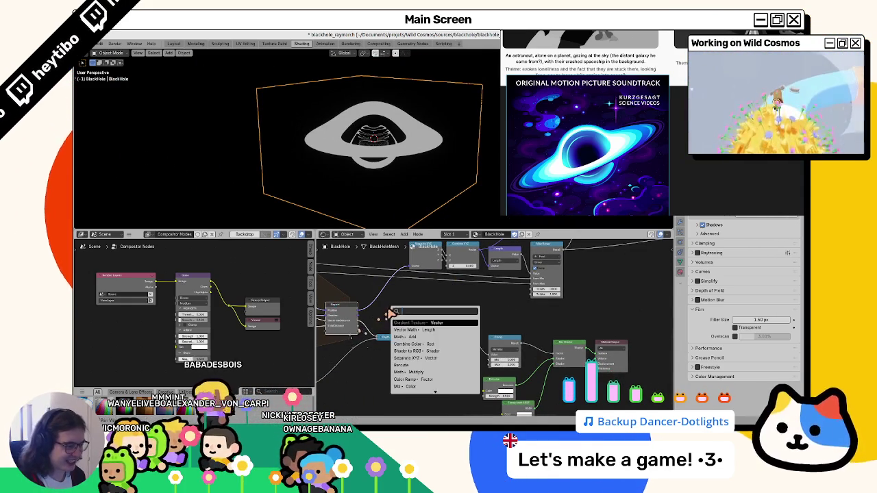
type("grad")
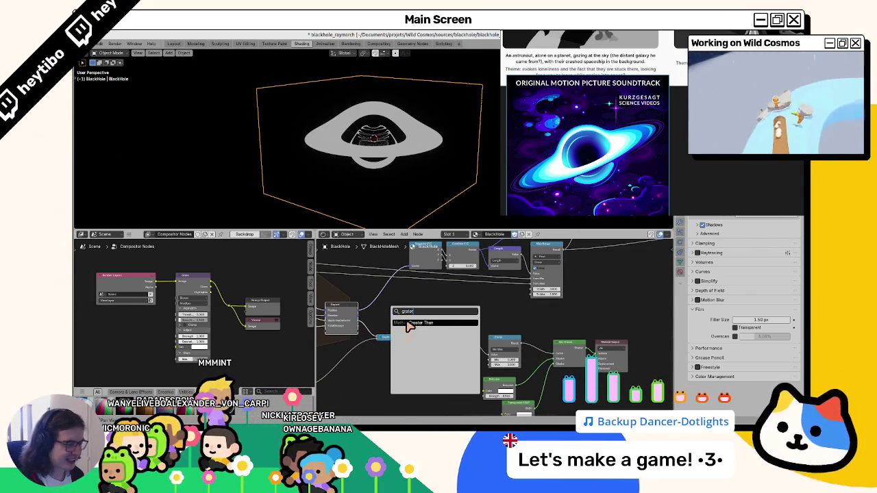
left_click(408, 326)
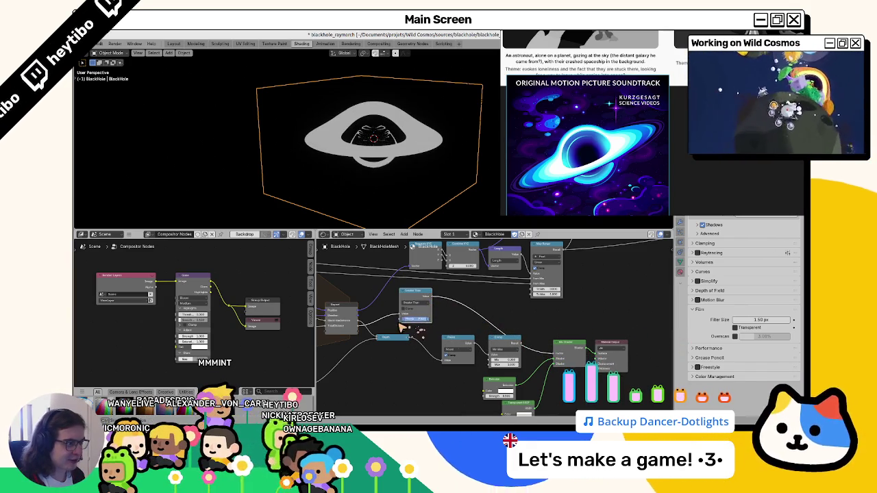
left_click_drag(402, 328, 386, 331)
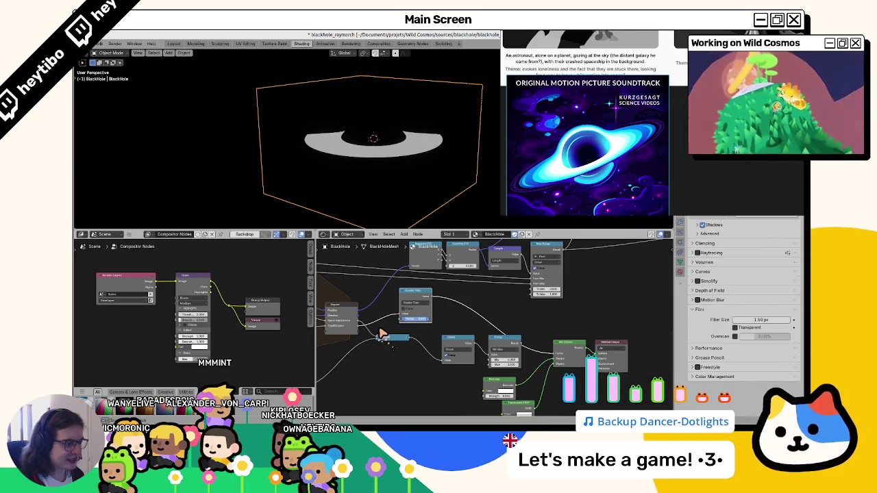
Cut the Greater Than node's links and delete the node, checking the disk from above
middle_click_drag(386, 176, 379, 187)
middle_click_drag(350, 152, 362, 132)
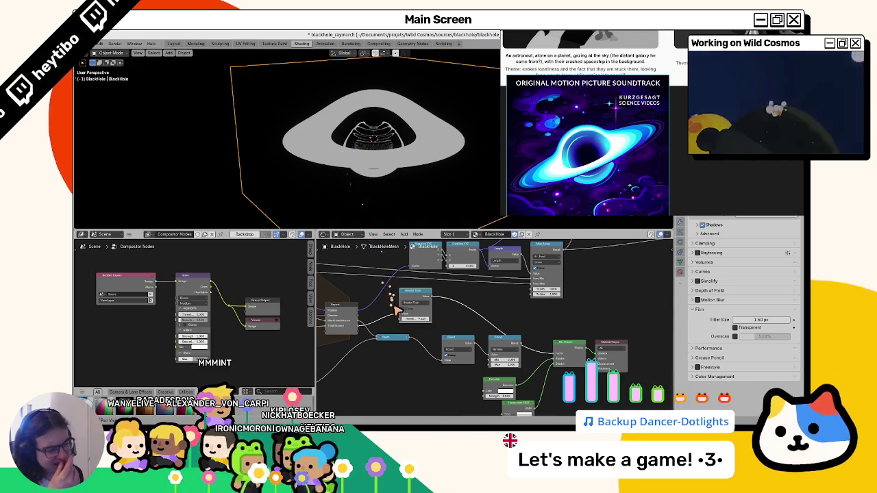
right_click_drag(415, 325, 384, 326, "ctrl")
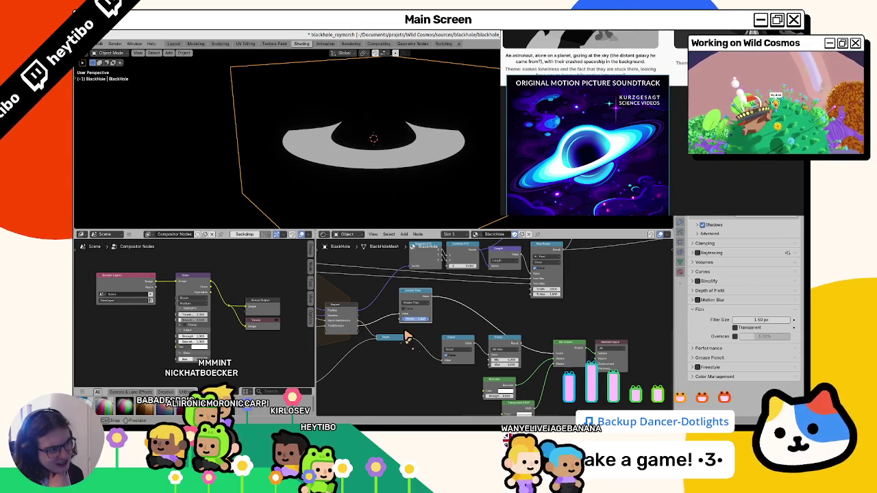
middle_click_drag(384, 198, 392, 193)
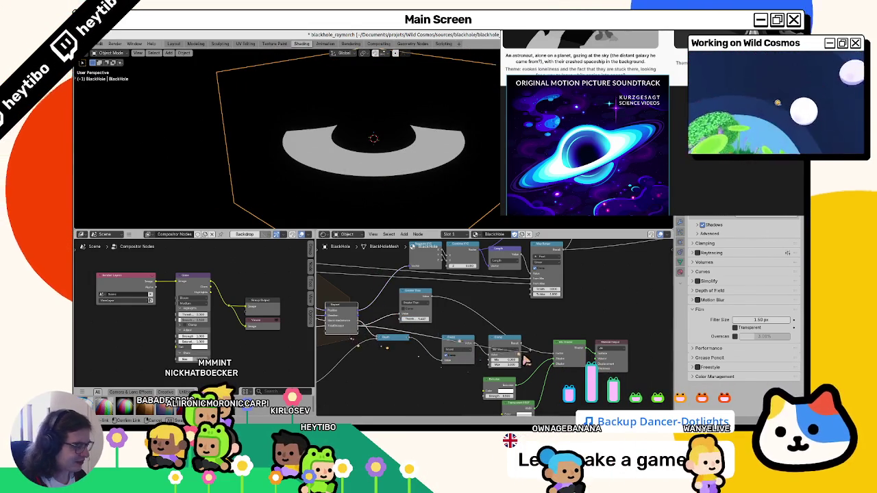
key("x")
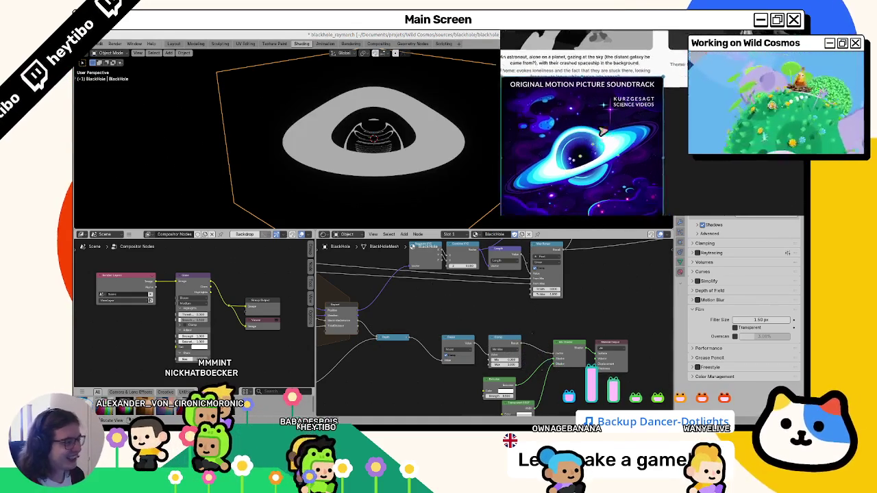
Save blackhole_raymarch.blend and compare top and side views of the lensed ring
key("ctrl+s")
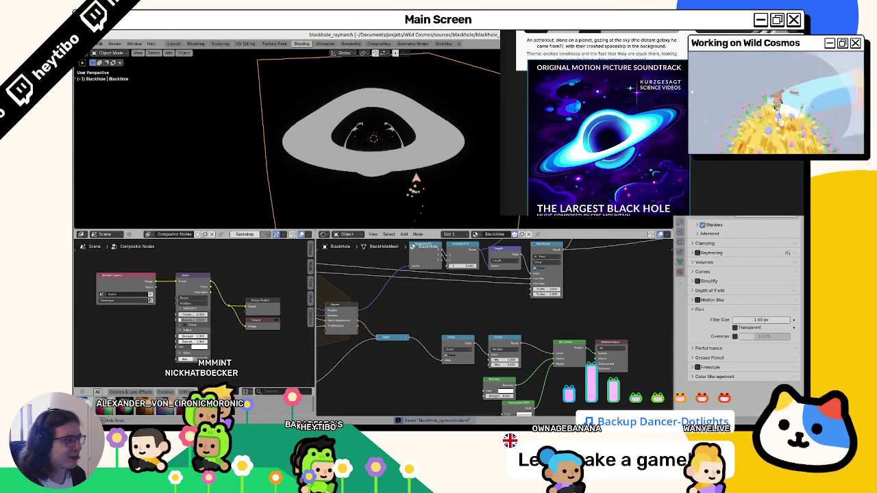
middle_click_drag(415, 180, 411, 152)
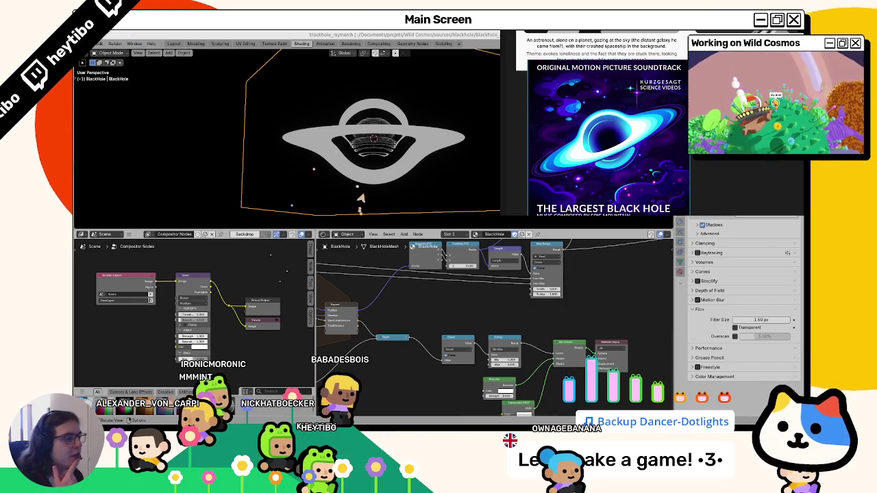
mouse_move(361, 199)
middle_mouse_down()
mouse_move(372, 188)
mouse_move(372, 196)
middle_mouse_up()
mouse_move(413, 281)
middle_mouse_down()
mouse_move(453, 291)
mouse_move(418, 299)
mouse_move(431, 301)
mouse_move(484, 288)
middle_mouse_up()
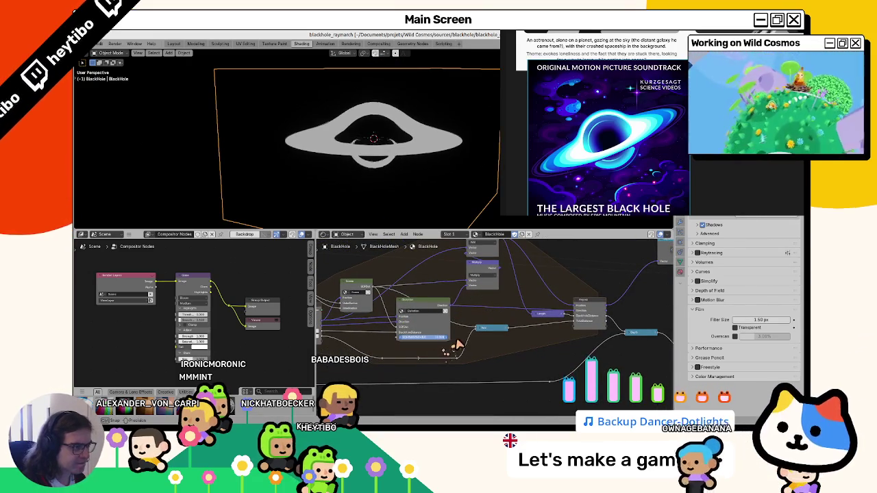
mouse_move(429, 206)
middle_mouse_down()
mouse_move(422, 177)
mouse_move(411, 196)
mouse_move(403, 194)
middle_mouse_up()
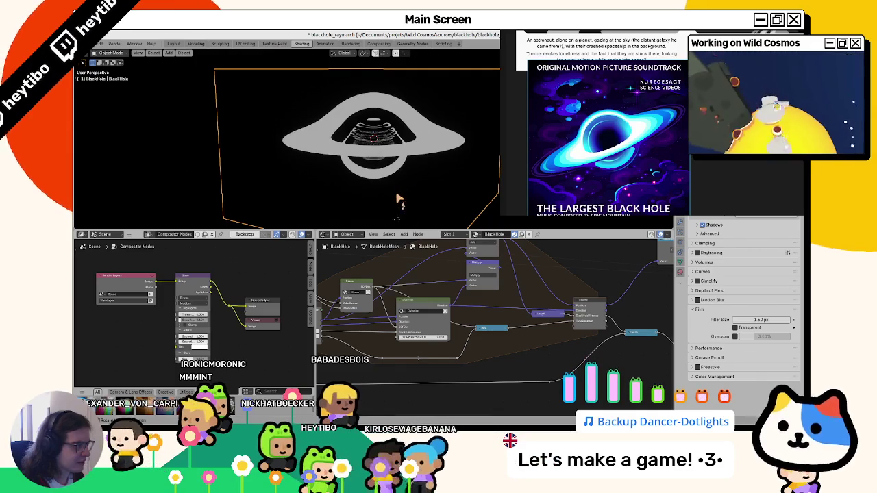
Inside the Scene group, adjust the Radius values to resize the black hole
key("Tab")
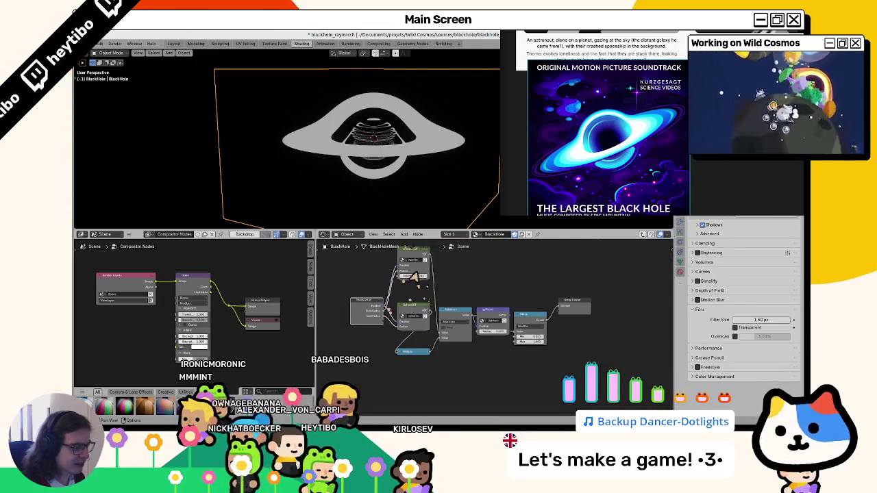
left_click_drag(420, 280, 417, 284)
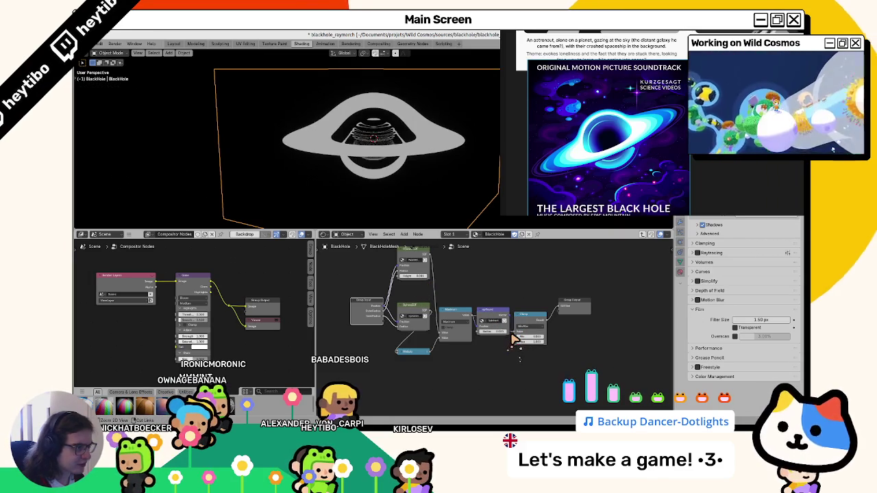
left_click_drag(505, 334, 521, 325)
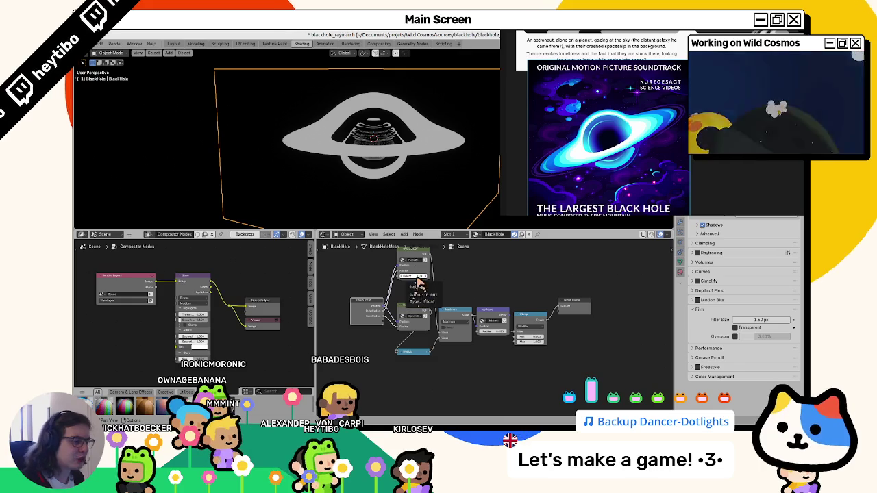
left_click_drag(420, 282, 425, 285)
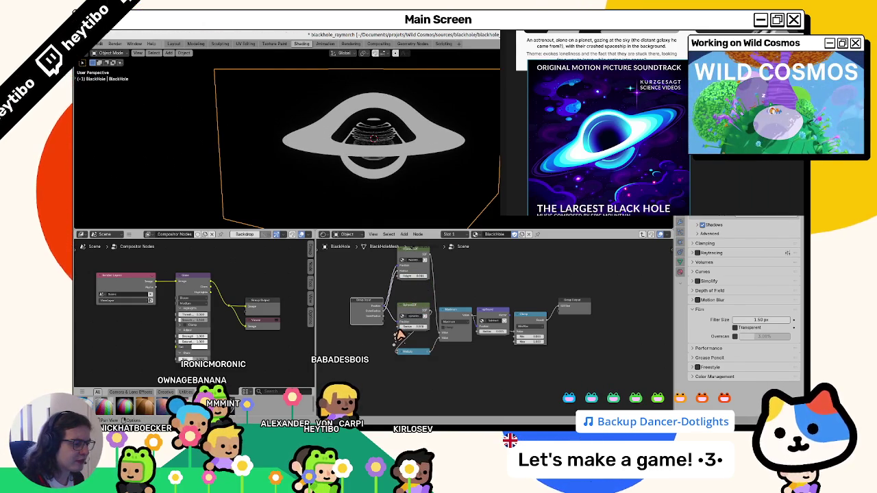
mouse_move(410, 332)
left_mouse_down()
mouse_move(422, 337)
mouse_move(409, 333)
left_mouse_up()
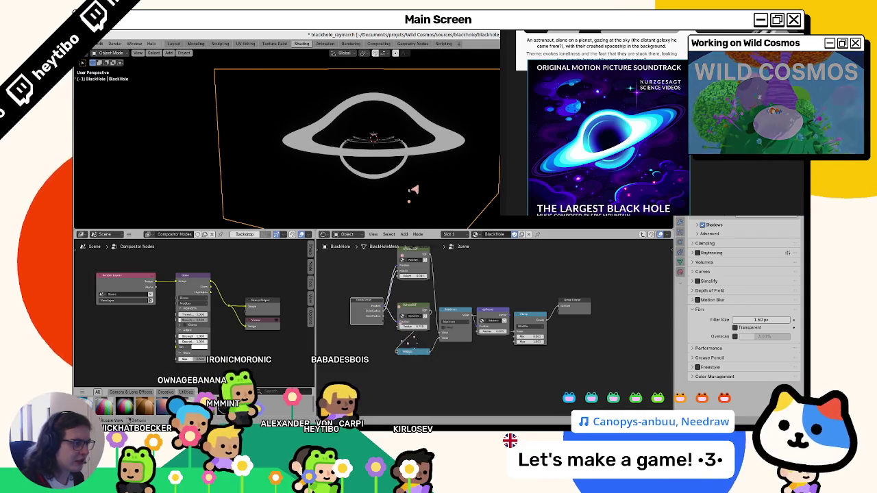
mouse_move(412, 190)
middle_mouse_down()
mouse_move(426, 184)
mouse_move(417, 200)
middle_mouse_up()
Back in the BlackHole tree, fine-tune the top-left input Value nodes while watching the disk
key("Tab")
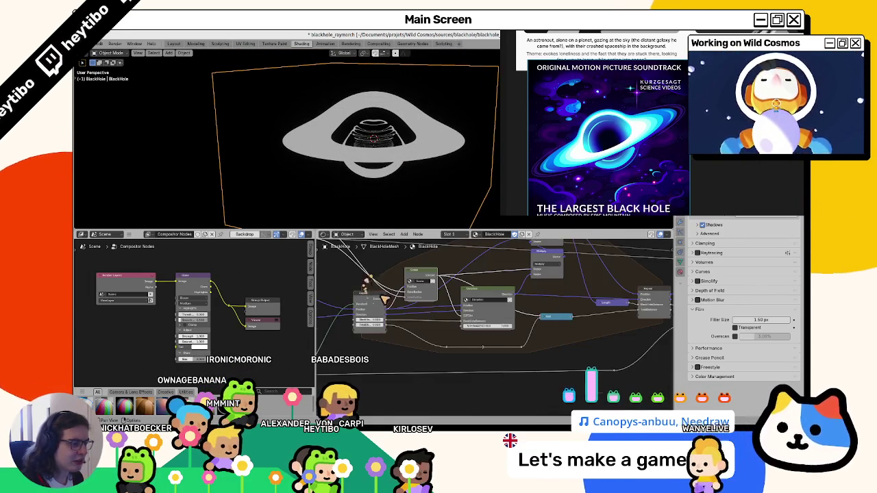
middle_click_drag(362, 286, 387, 329)
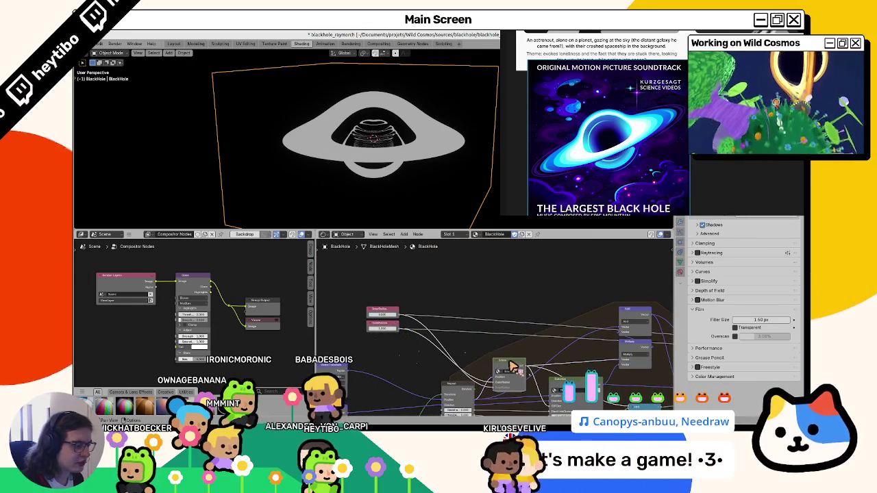
key("Tab")
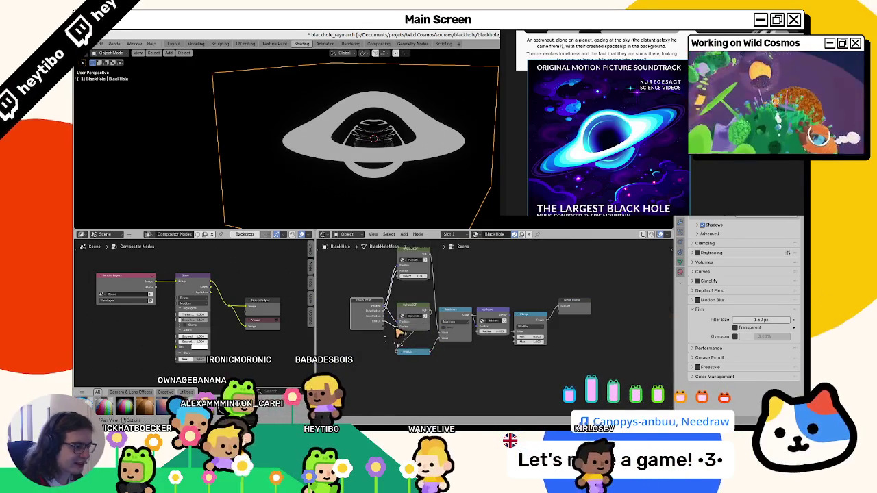
key("Tab")
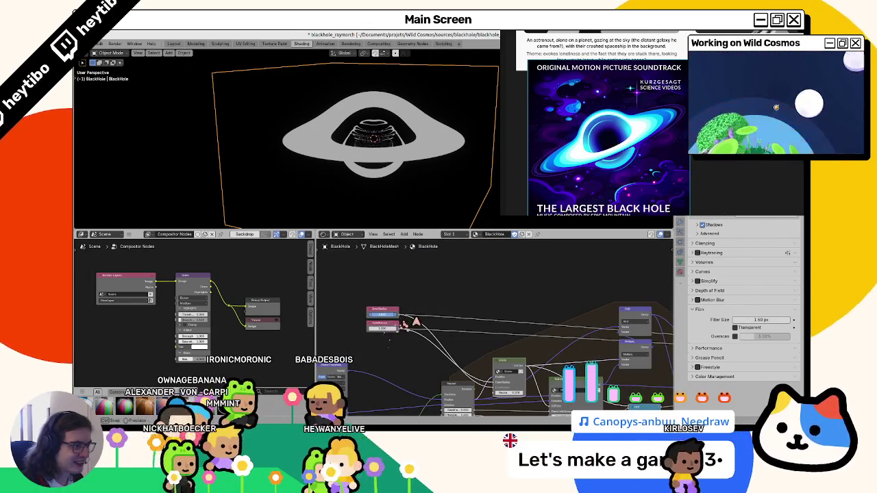
key("Tab")
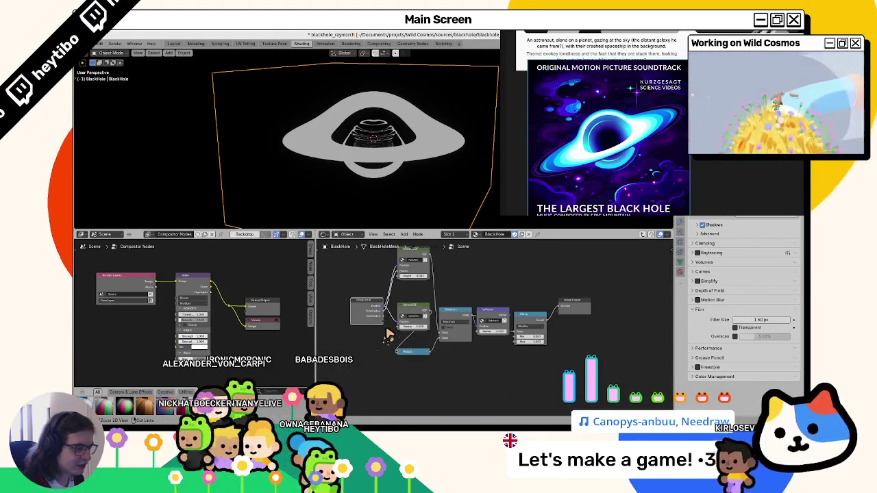
key("Tab")
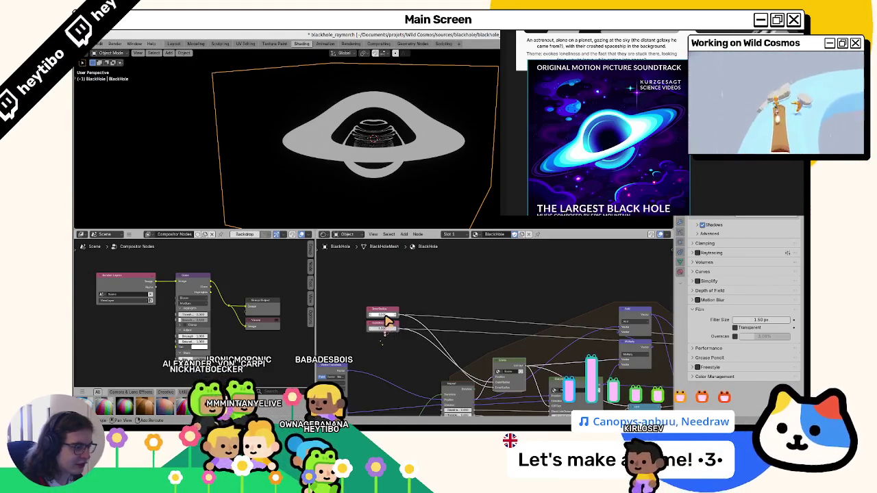
left_click_drag(386, 315, 395, 321)
mouse_move(403, 188)
middle_mouse_down()
mouse_move(409, 163)
mouse_move(402, 188)
mouse_move(409, 235)
mouse_move(409, 180)
middle_mouse_up()
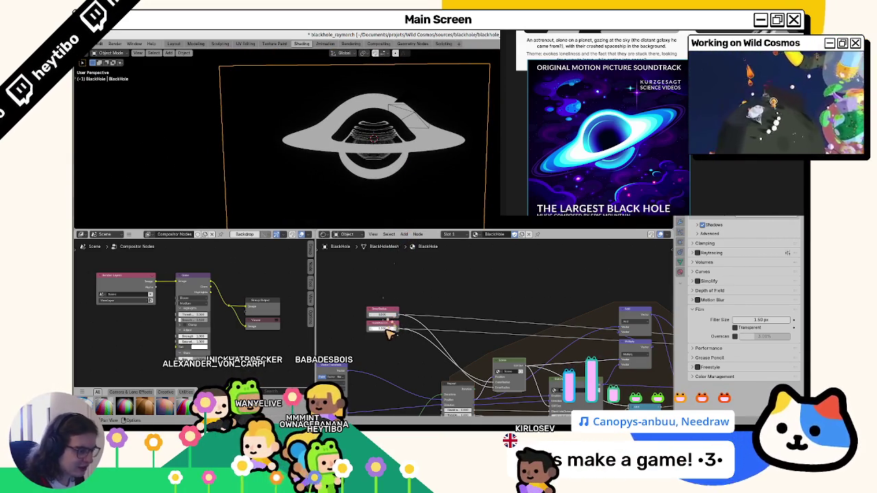
left_click_drag(406, 338, 403, 331)
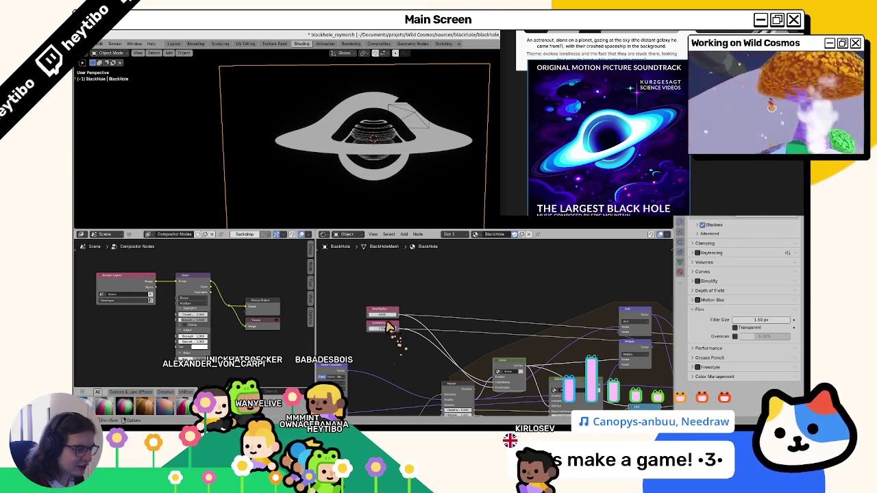
middle_click_drag(388, 329, 355, 269)
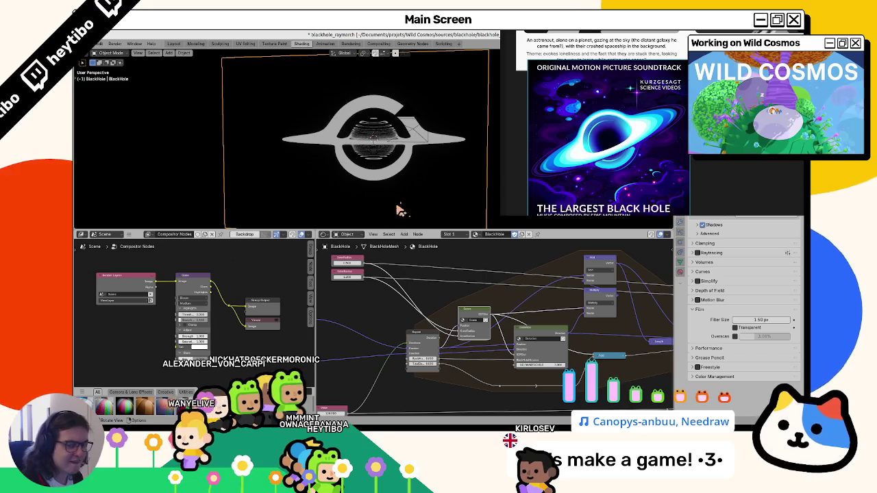
key("Tab")
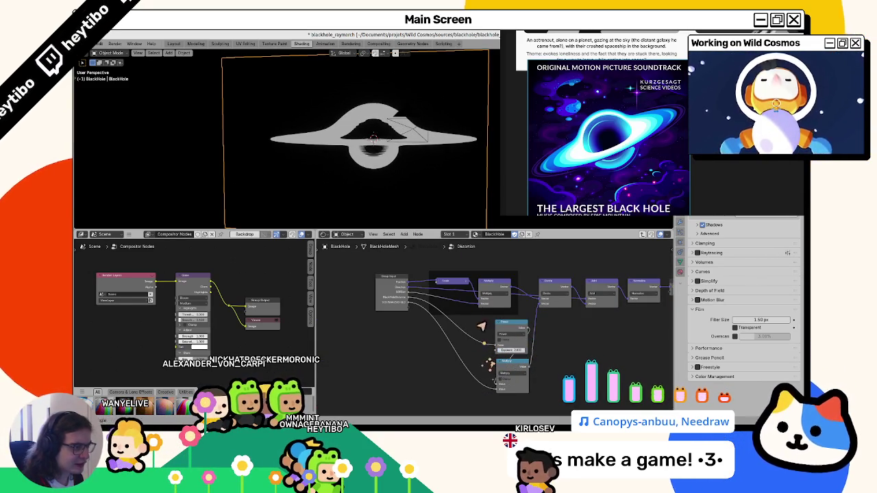
middle_click_drag(439, 203, 425, 232)
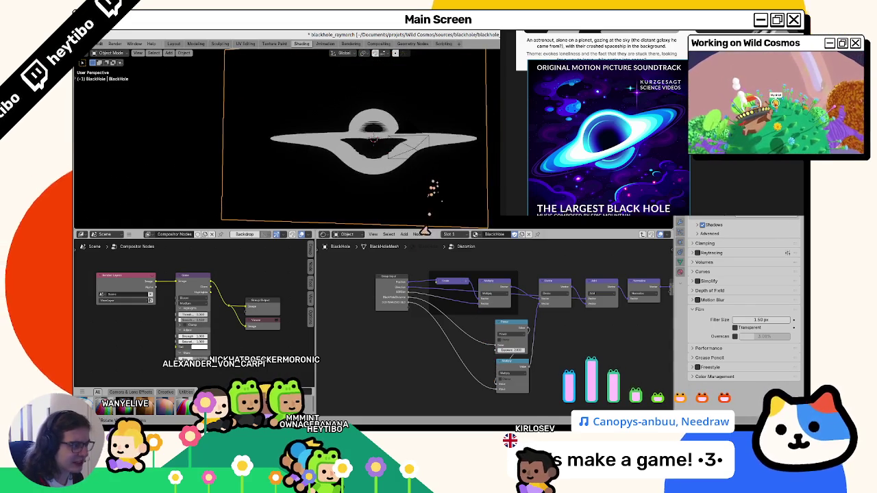
key("Tab")
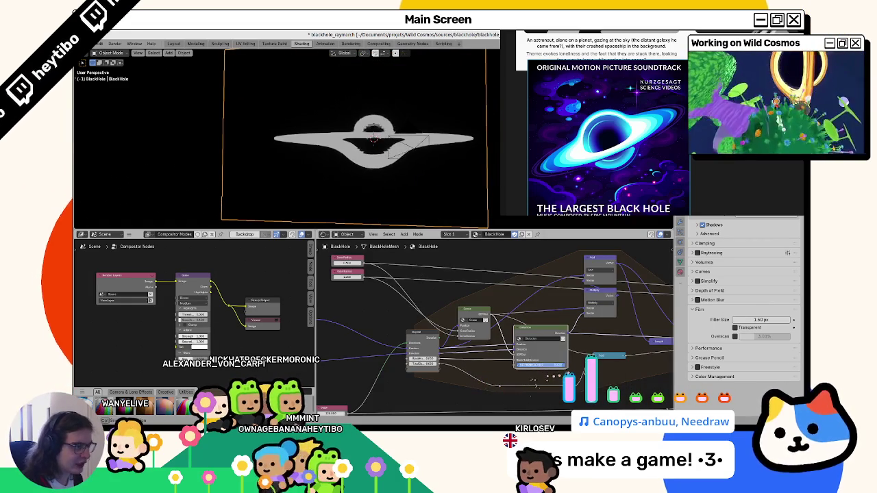
mouse_move(442, 198)
middle_mouse_down()
mouse_move(437, 190)
mouse_move(443, 199)
mouse_move(432, 197)
middle_mouse_up()
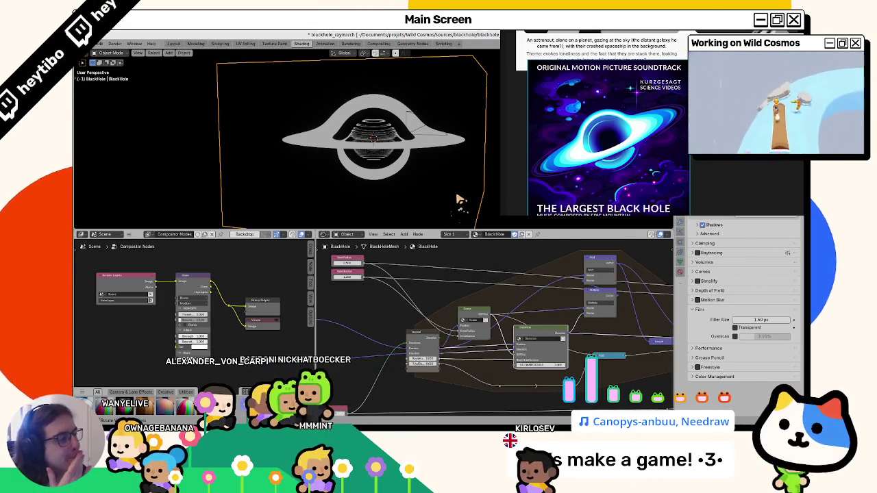
middle_click_drag(458, 204, 401, 162)
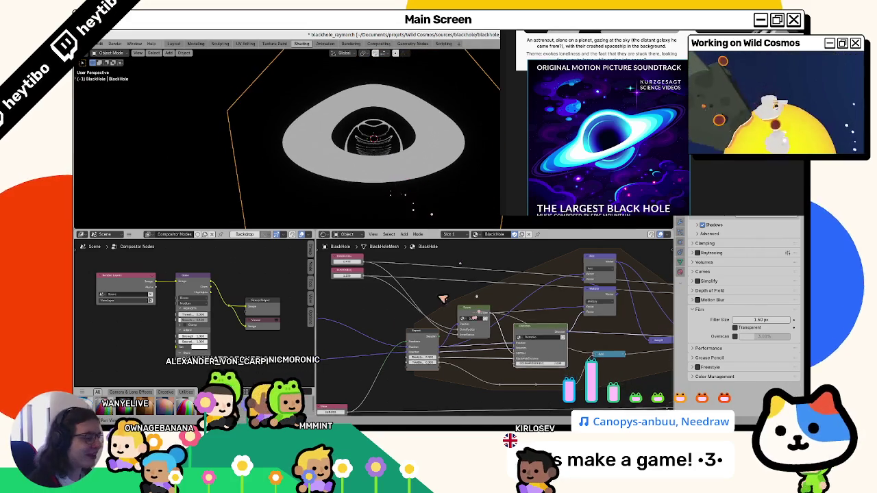
Drop the Length node onto the link below it
mouse_move(582, 332)
middle_mouse_down()
mouse_move(433, 307)
mouse_move(383, 318)
middle_mouse_up()
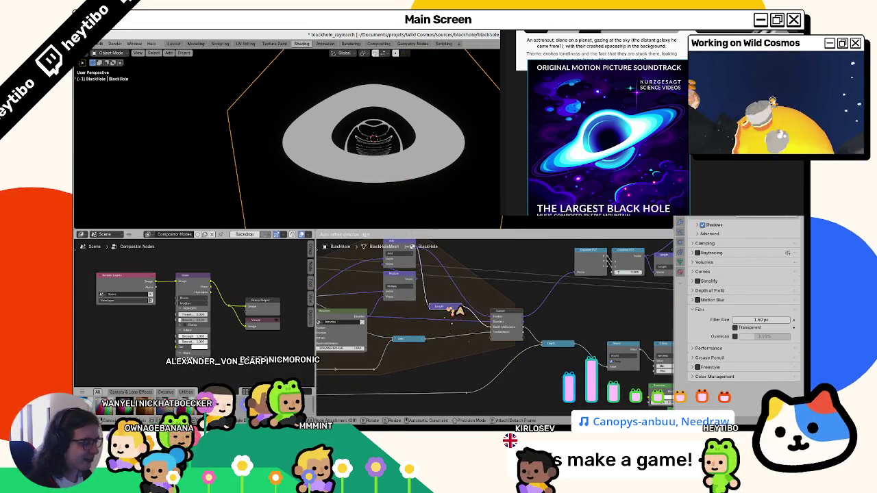
left_click_drag(461, 312, 458, 322)
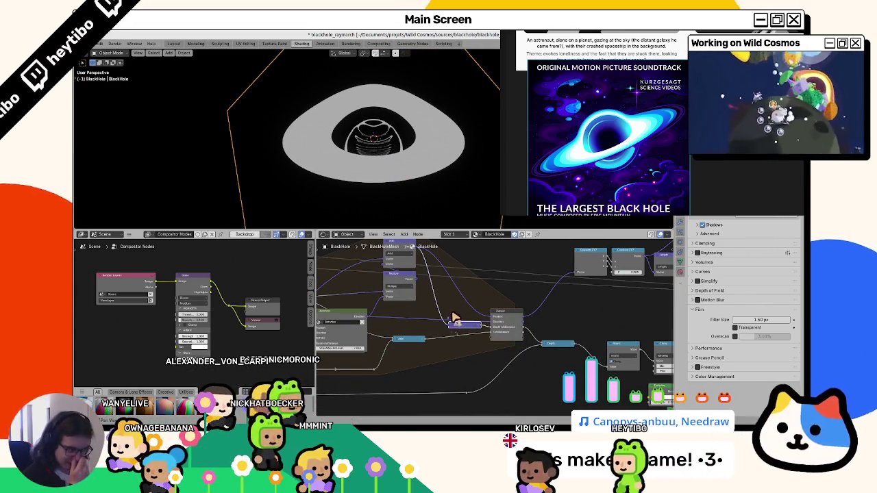
middle_click_drag(525, 333, 360, 320)
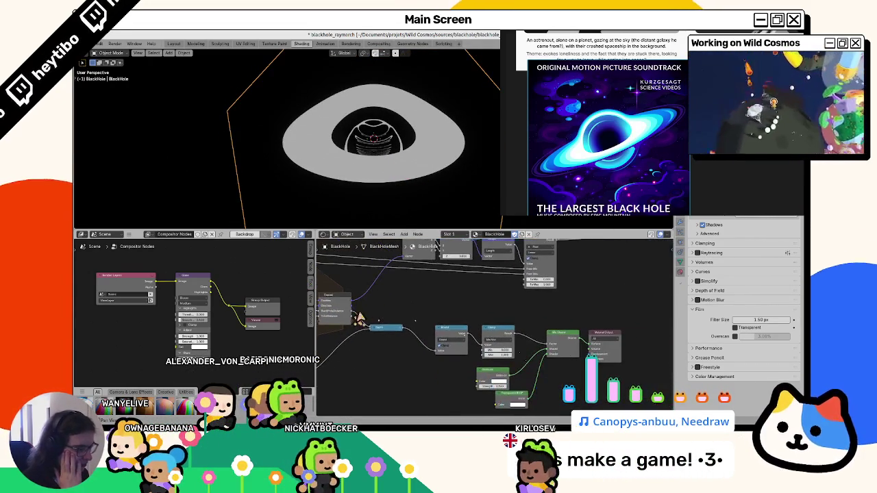
Add a linked Math node set to Greater Than and raise its Threshold to widen the bright ring
left_click_drag(353, 311, 426, 312)
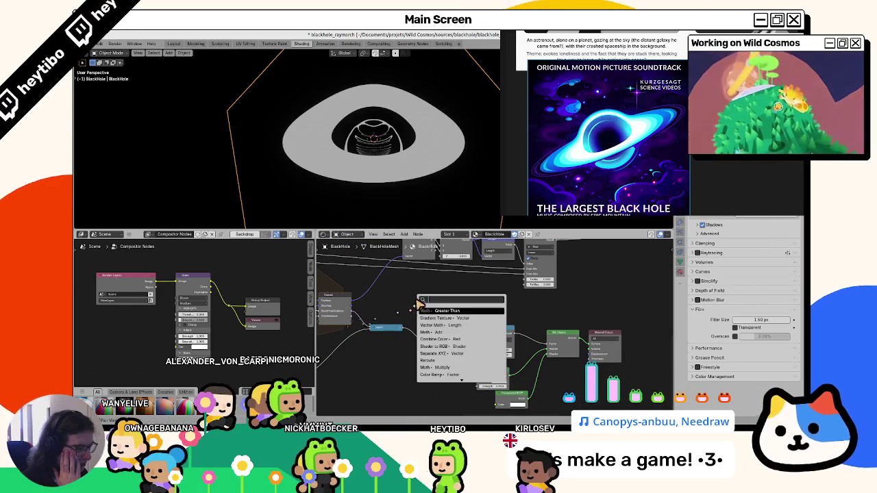
left_click(427, 312)
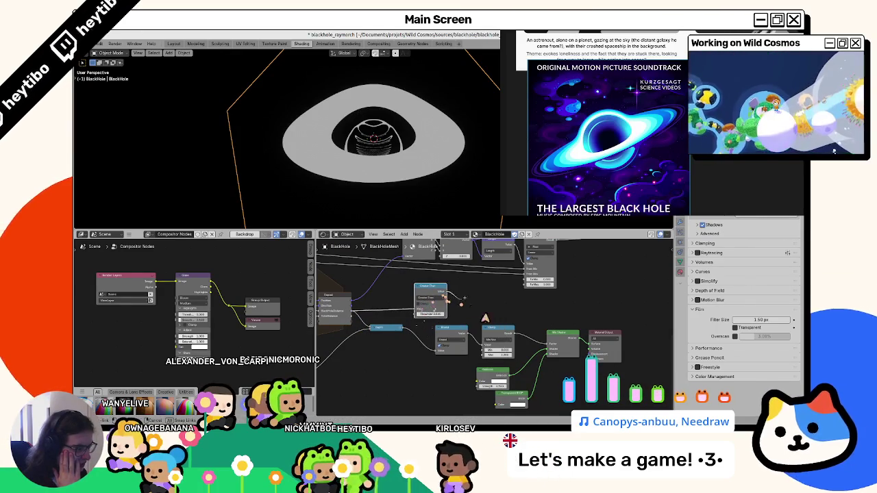
left_click_drag(431, 314, 437, 321)
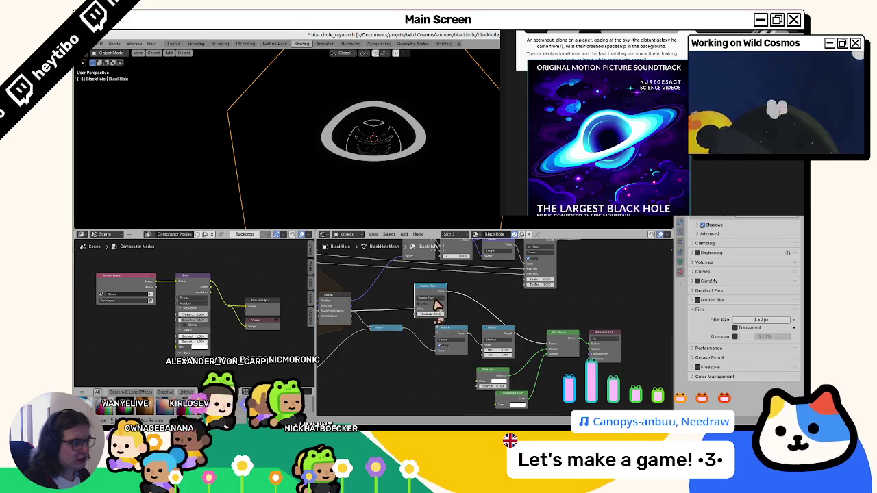
left_click(433, 299)
left_click(461, 324)
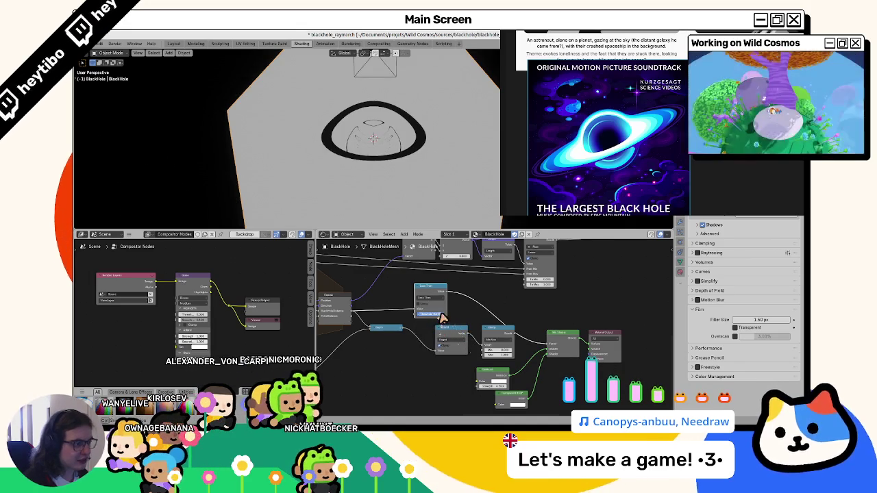
left_click_drag(442, 319, 444, 322)
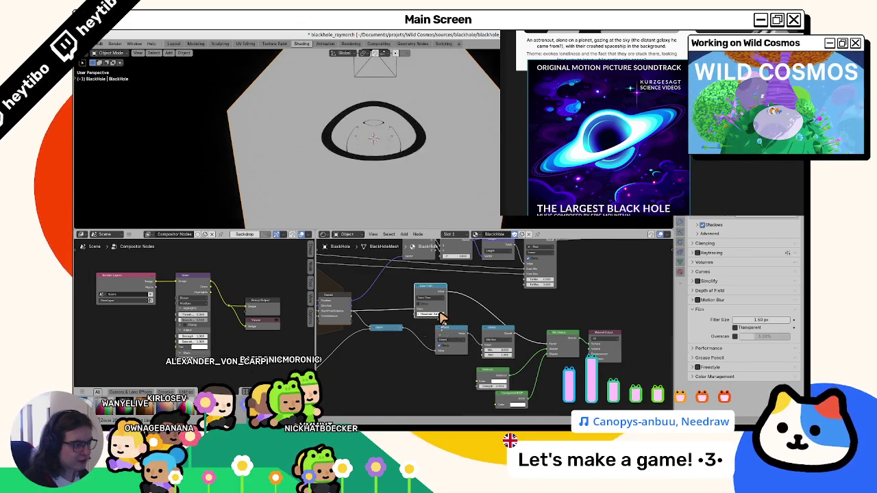
key("ctrl+z")
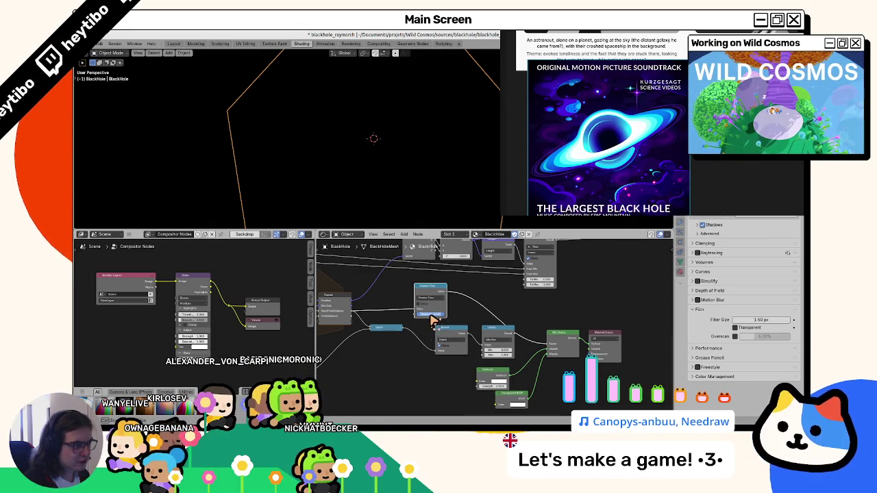
mouse_move(434, 321)
left_mouse_down()
mouse_move(502, 334)
mouse_move(428, 339)
mouse_move(452, 348)
left_mouse_up()
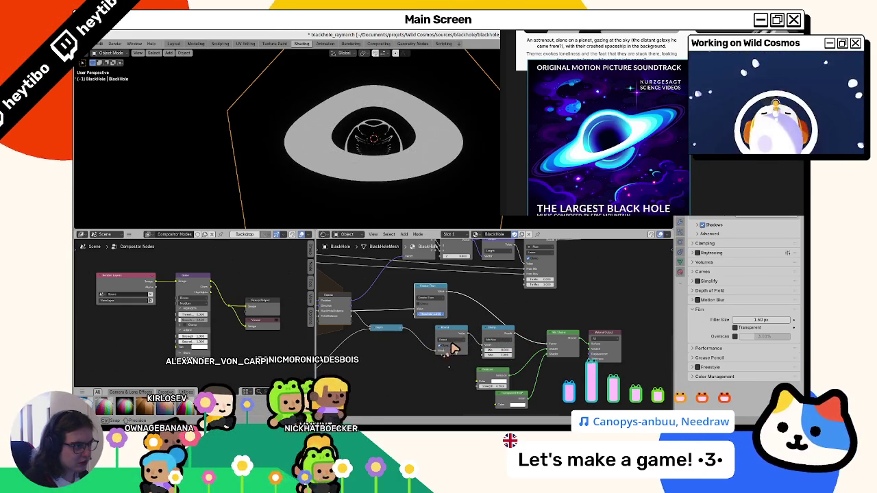
Delete the Greater Than math node, leaving a broad white disk around nested inner rings
mouse_move(372, 196)
middle_mouse_down()
mouse_move(366, 204)
mouse_move(372, 180)
middle_mouse_up()
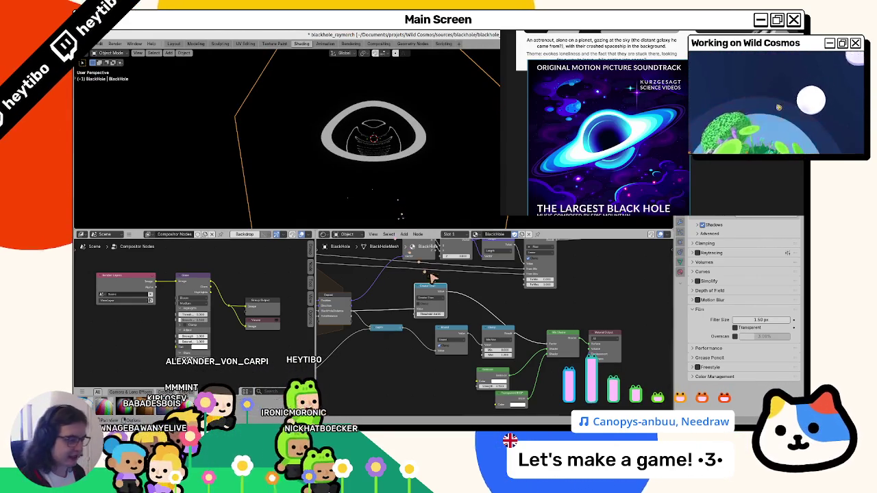
key("x")
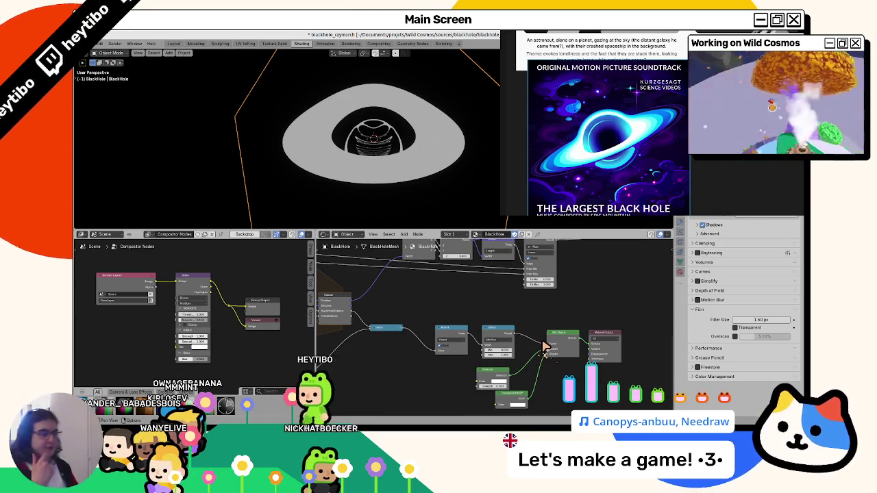
mouse_move(389, 320)
middle_mouse_down()
mouse_move(431, 326)
mouse_move(503, 312)
middle_mouse_up()
Nudge a node in the raymarch frame, then paste the copied Repeat zone into empty space
scroll(502, 278, "left", 3, "ctrl")
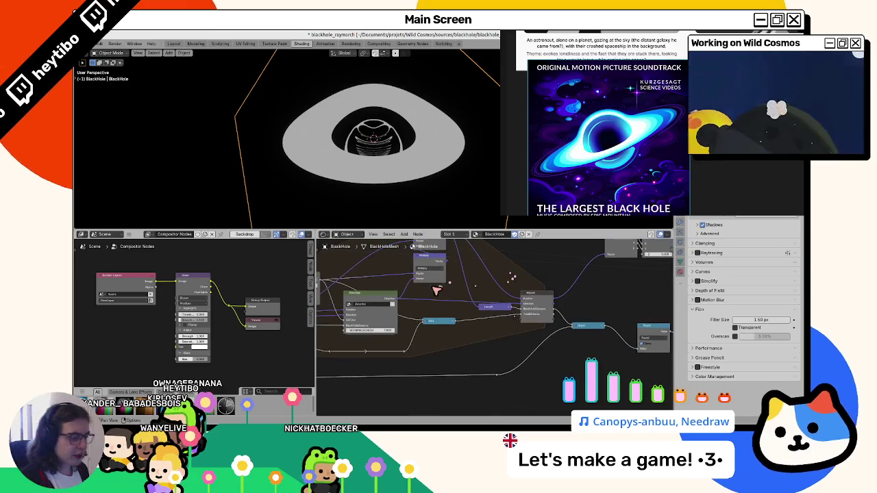
scroll(436, 272, "left", 3, "ctrl")
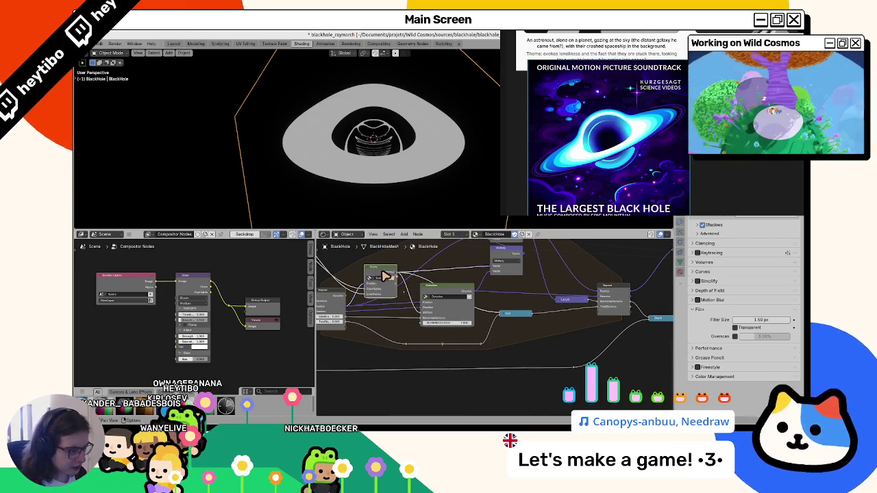
scroll(395, 296, "right", 1, "ctrl")
scroll(370, 294, "right", 1, "ctrl")
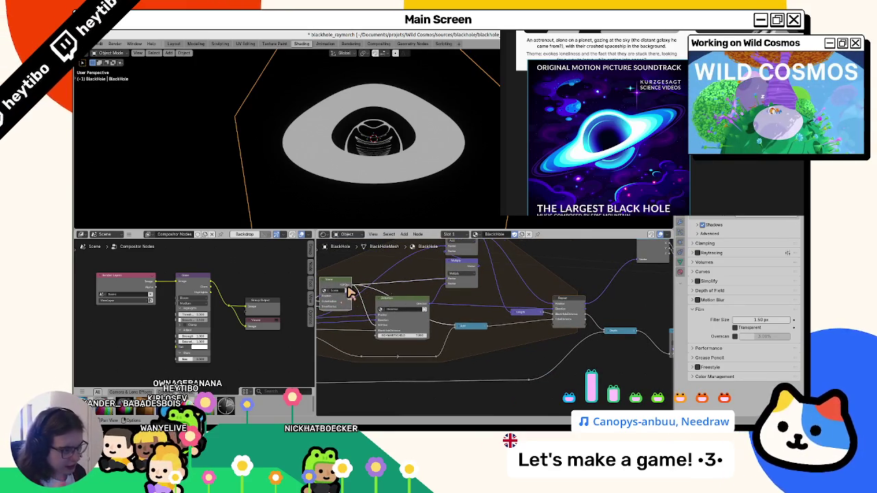
mouse_move(346, 294)
left_mouse_down()
mouse_move(346, 281)
mouse_move(348, 309)
mouse_move(347, 285)
left_mouse_up()
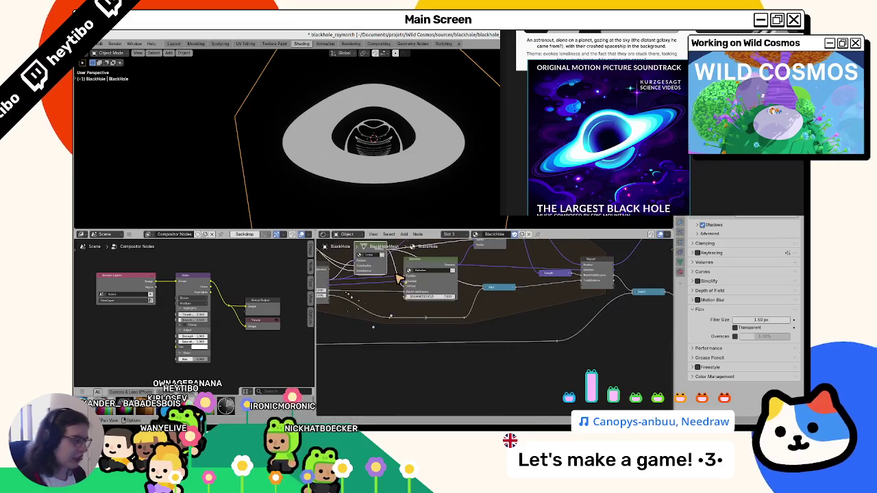
scroll(390, 343, "left", 2, "ctrl")
scroll(400, 357, "left", 2, "ctrl")
scroll(399, 358, "down", 1)
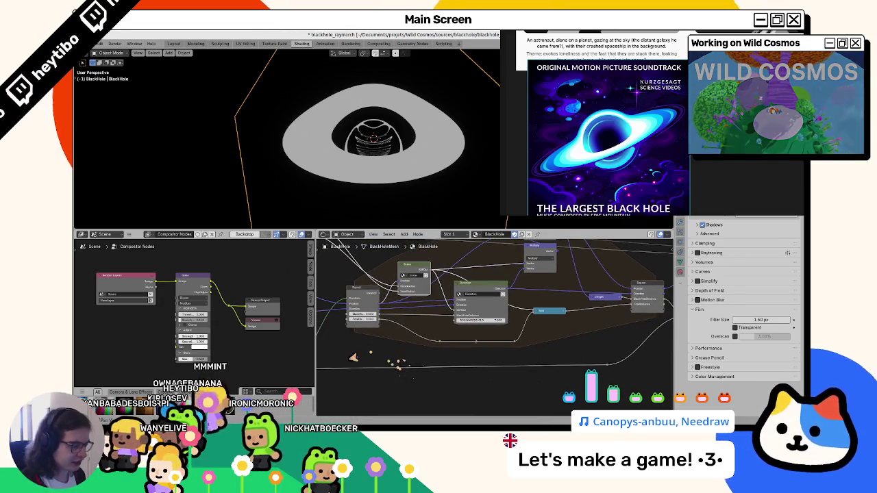
scroll(385, 374, "down", 2)
scroll(505, 358, "down", 1)
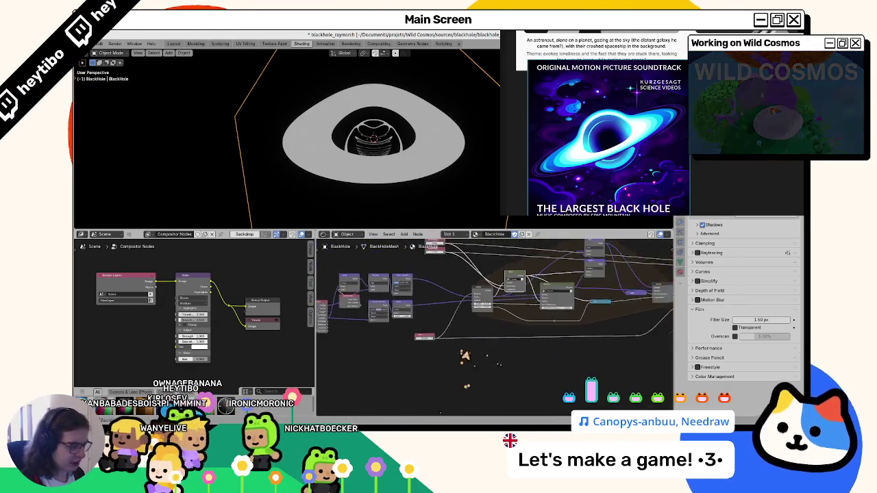
scroll(411, 336, "left", 2, "ctrl")
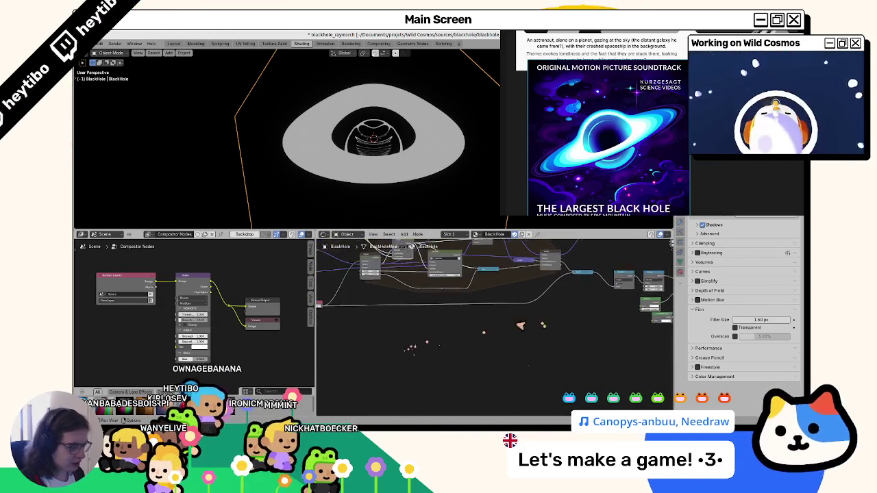
right_click(379, 312)
left_click(379, 312)
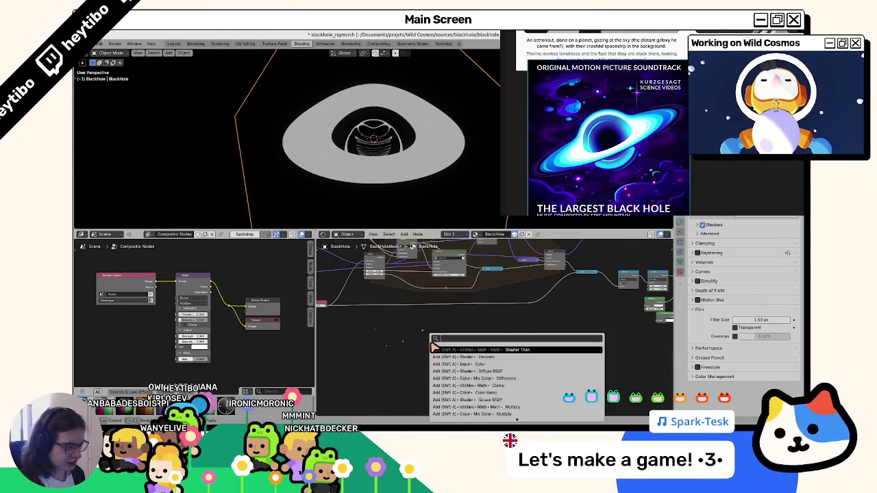
left_click(504, 319)
scroll(507, 316, "up", 1)
scroll(514, 315, "up", 2)
Add a SphereSDF node, found by searching 'sphere', inside the Repeat zone
scroll(522, 314, "up", 2)
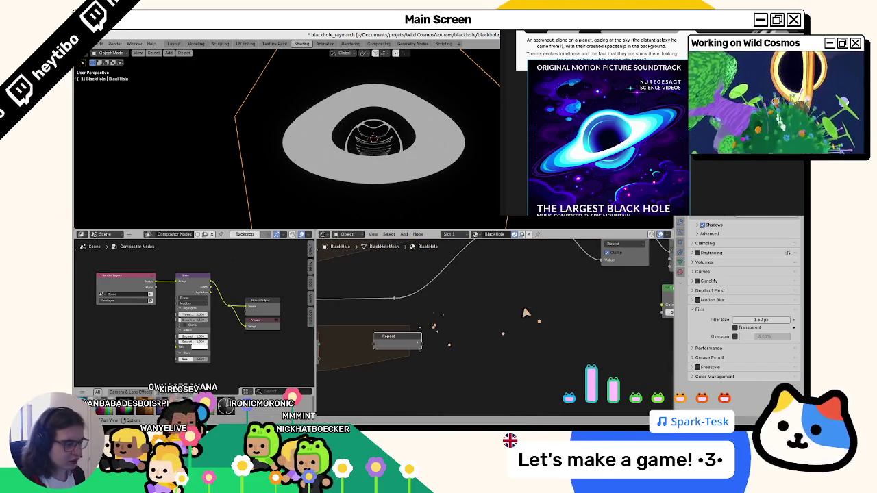
key("F3")
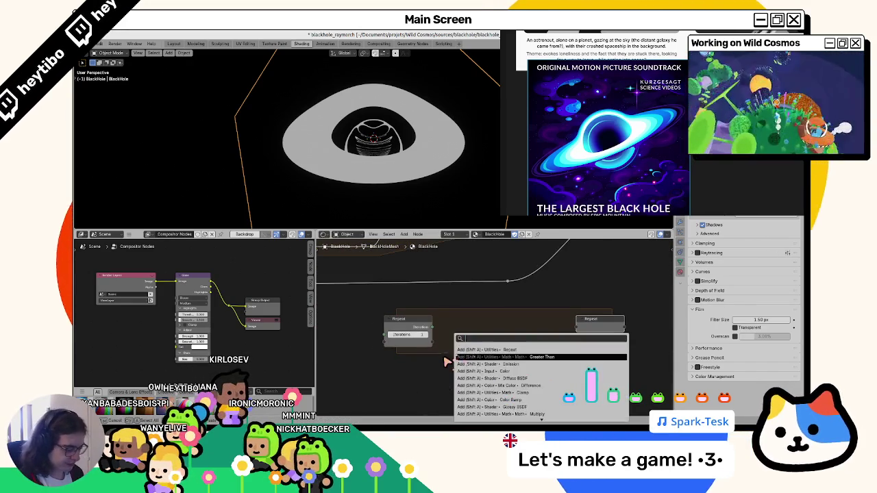
type("sphere")
key("Return")
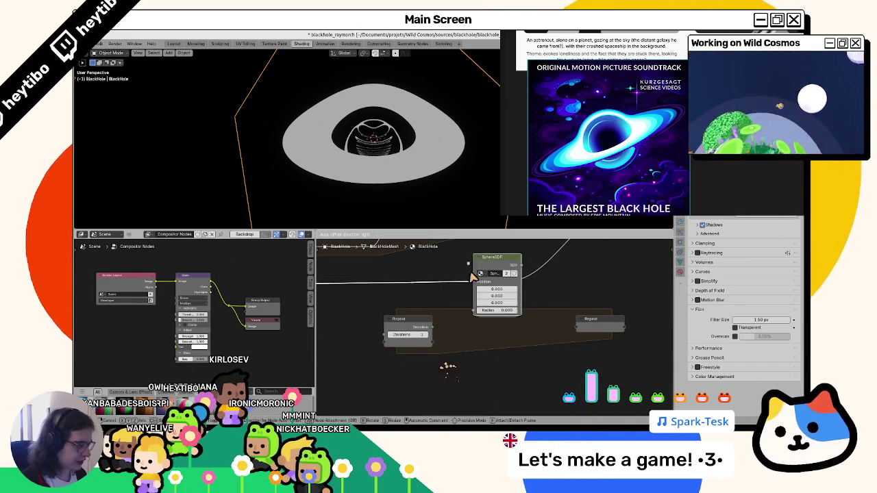
left_click(481, 337)
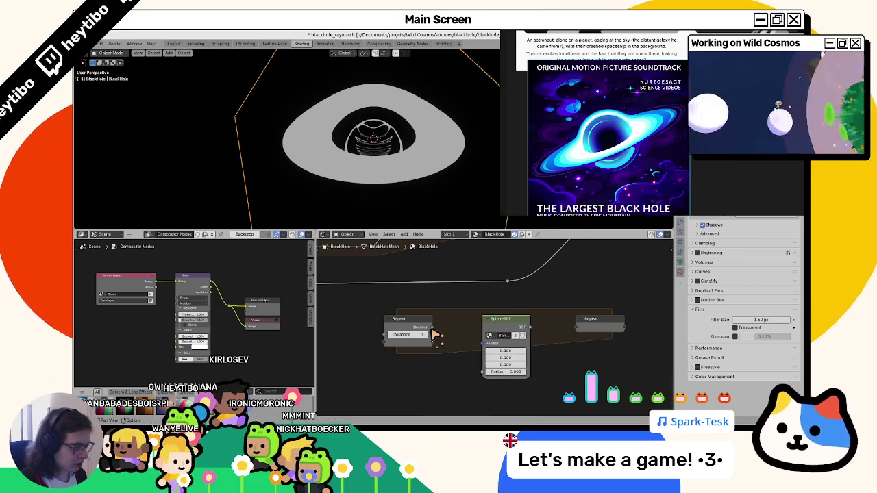
Link existing outputs into the Repeat Input as Position and Direction items, showing them in the sidebar
scroll(412, 323, "down", 3)
mouse_move(371, 318)
middle_mouse_down()
mouse_move(401, 315)
mouse_move(411, 352)
middle_mouse_up()
scroll(362, 294, "up", 2)
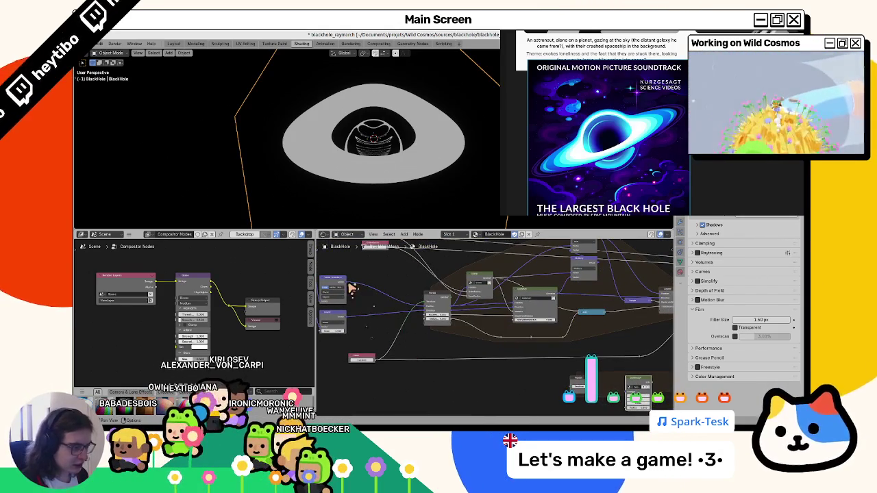
left_click_drag(352, 288, 426, 314)
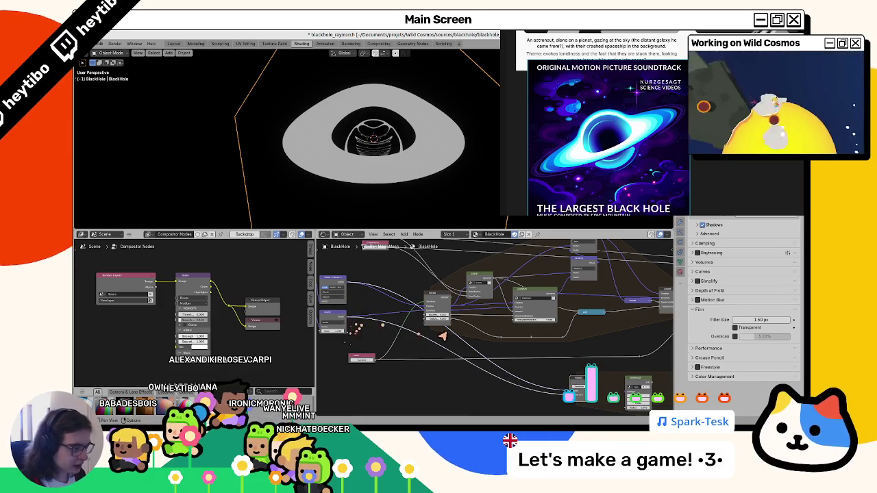
scroll(442, 336, "up", 3)
scroll(459, 333, "up", 2)
key("n")
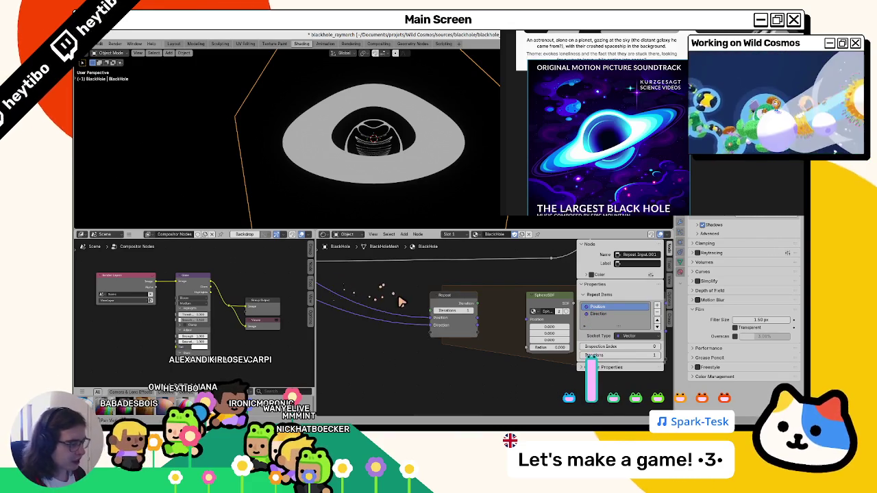
Frame the repeat zone's loop nodes and nudge the SphereSDF node slightly left
middle_click_drag(404, 302, 347, 293)
scroll(439, 325, "down", 1)
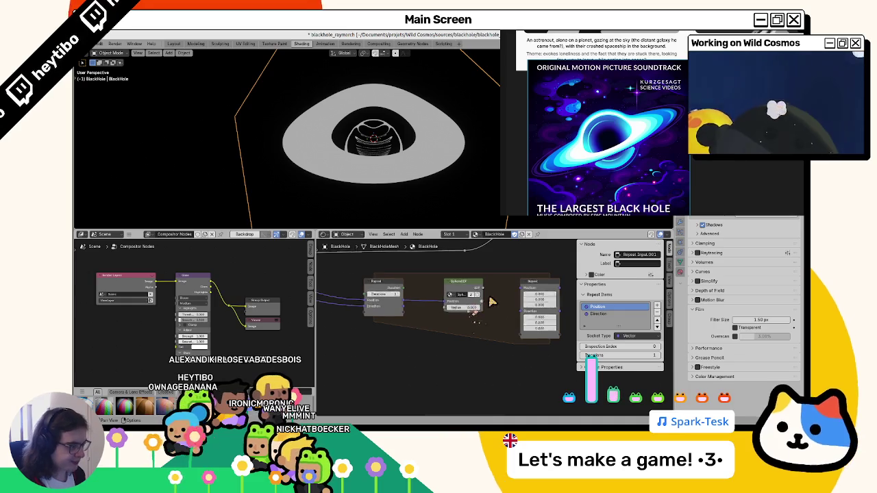
mouse_move(495, 297)
middle_mouse_down()
mouse_move(444, 288)
mouse_move(446, 303)
mouse_move(383, 283)
middle_mouse_up()
left_click(444, 288)
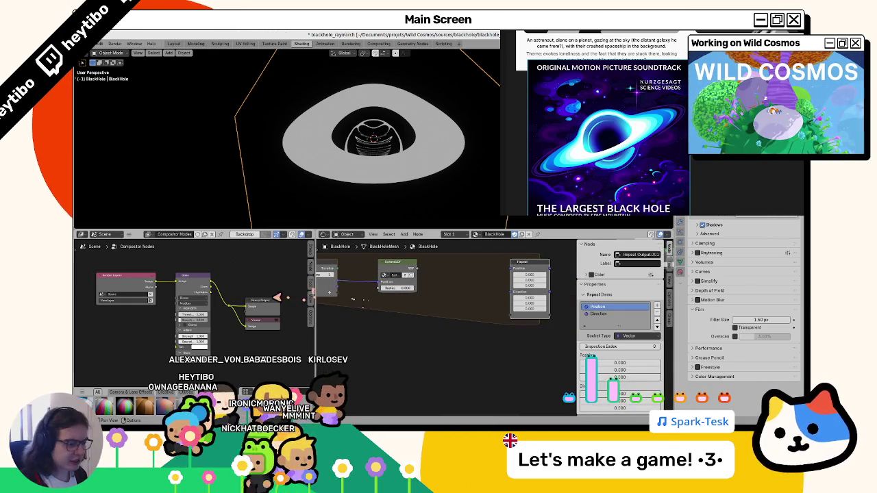
middle_click_drag(356, 289, 414, 304)
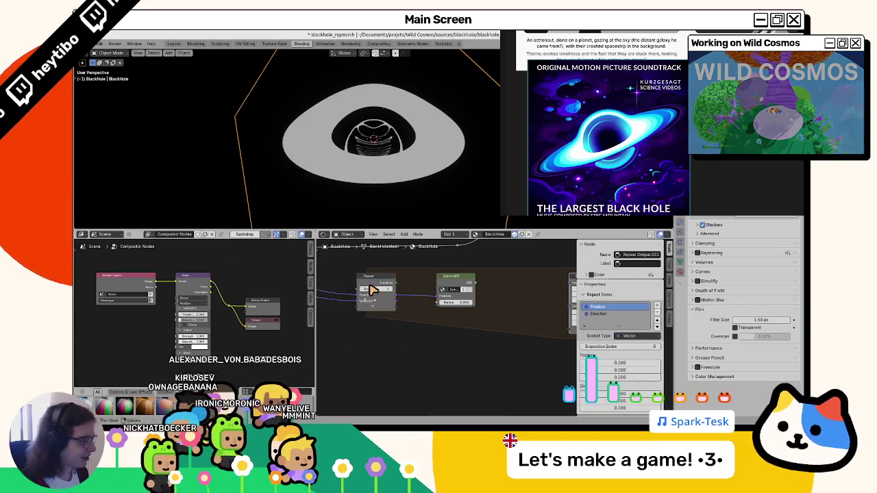
mouse_move(372, 300)
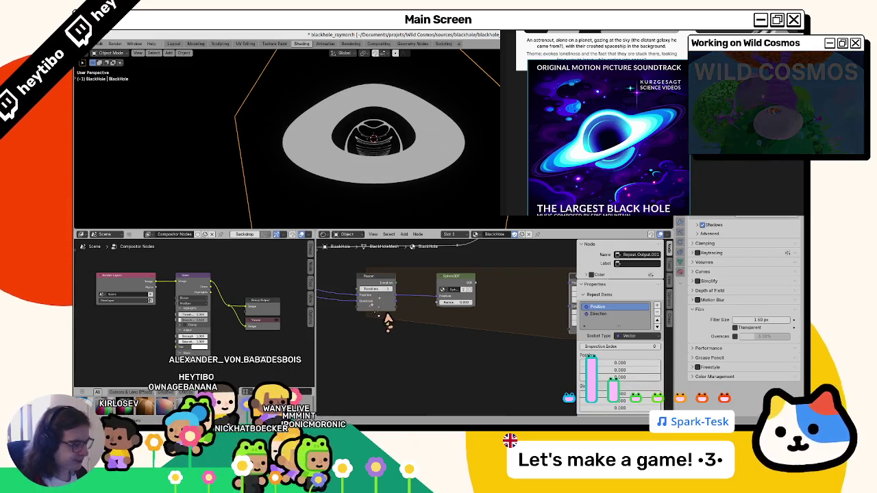
mouse_move(454, 292)
left_mouse_down()
mouse_move(436, 291)
mouse_move(476, 281)
left_mouse_up()
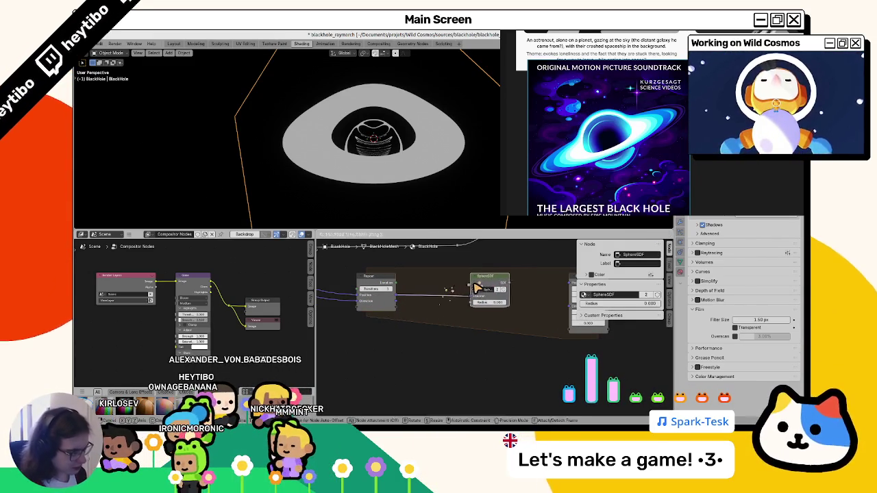
Drop a Vector Math Add node onto the Repeat–SphereSDF link, feeding Position, then select SphereSDF
key("shift+a")
type("math add vec")
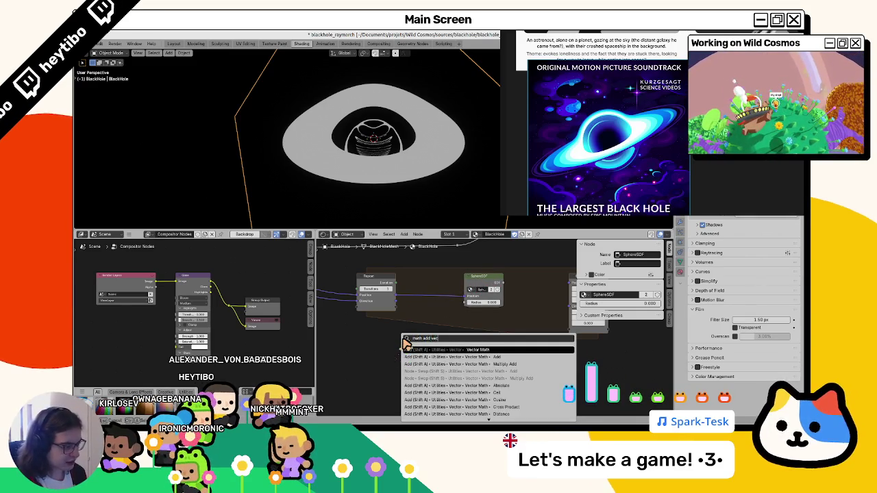
key("Down")
key("Return")
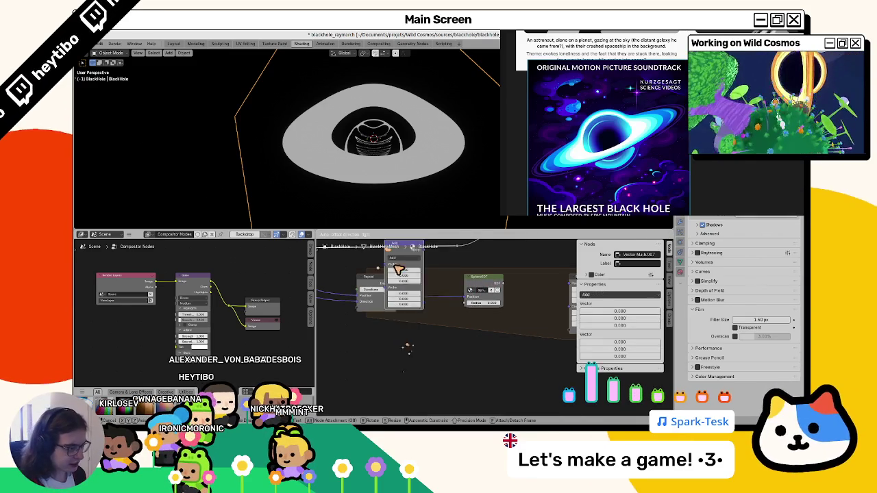
left_click(421, 290)
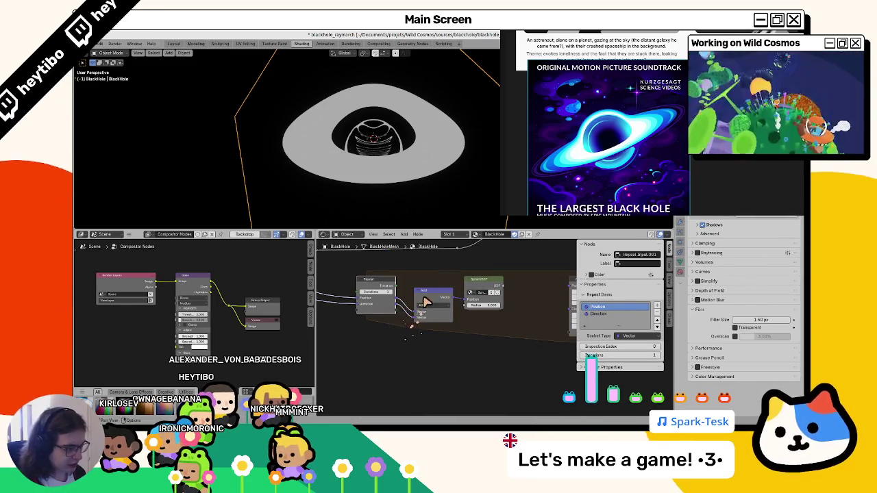
left_click_drag(360, 308, 415, 329)
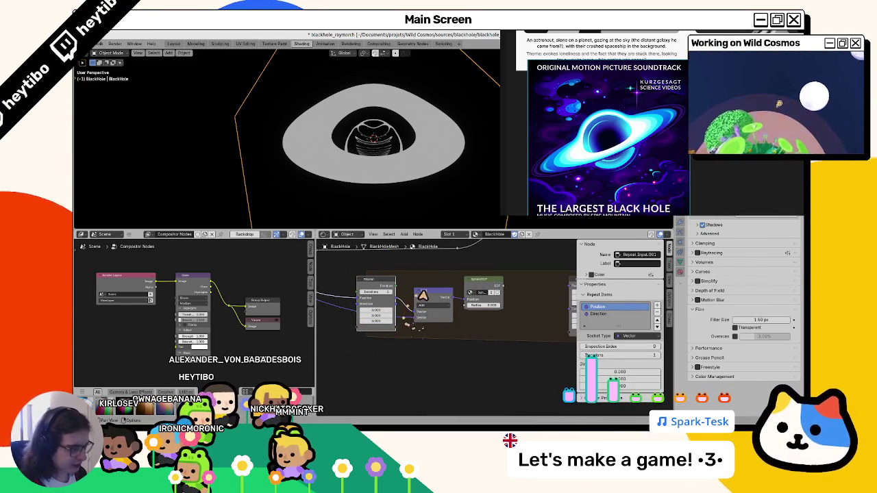
middle_click_drag(419, 281, 406, 312)
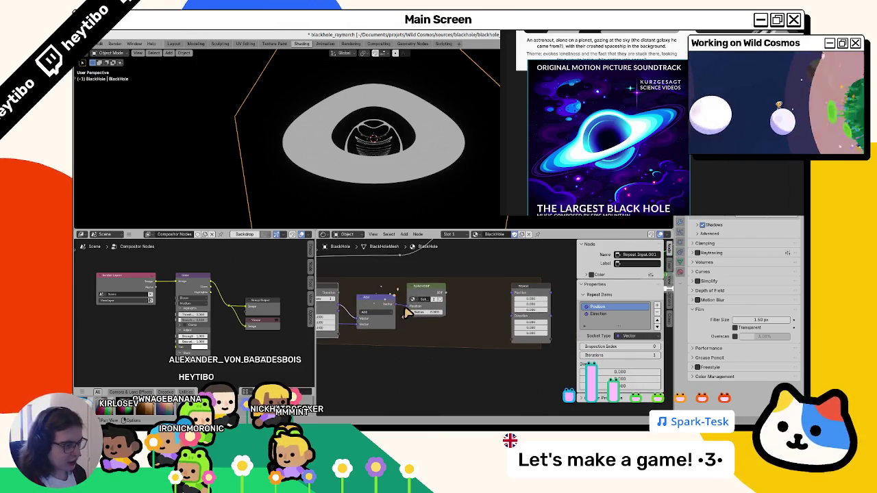
left_click(421, 295)
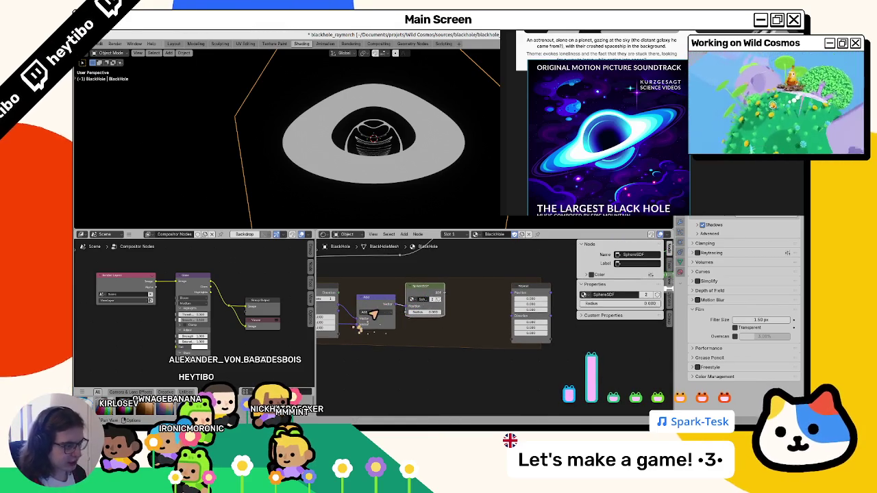